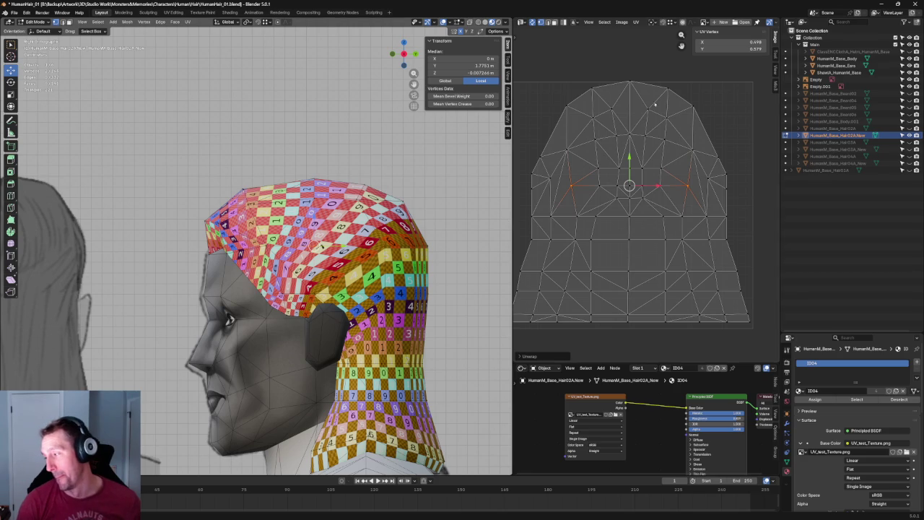
From a back view, raise the two top-centre UV vertices with proportional editing
{"action": "middle_click_drag", "start_coordinate": [596, 206], "coordinate": [581, 175]}
{"action": "scroll", "coordinate": [580, 175], "scroll_direction": "up", "scroll_amount": 1}
{"action": "scroll", "coordinate": [580, 177], "scroll_direction": "down", "scroll_amount": 1}
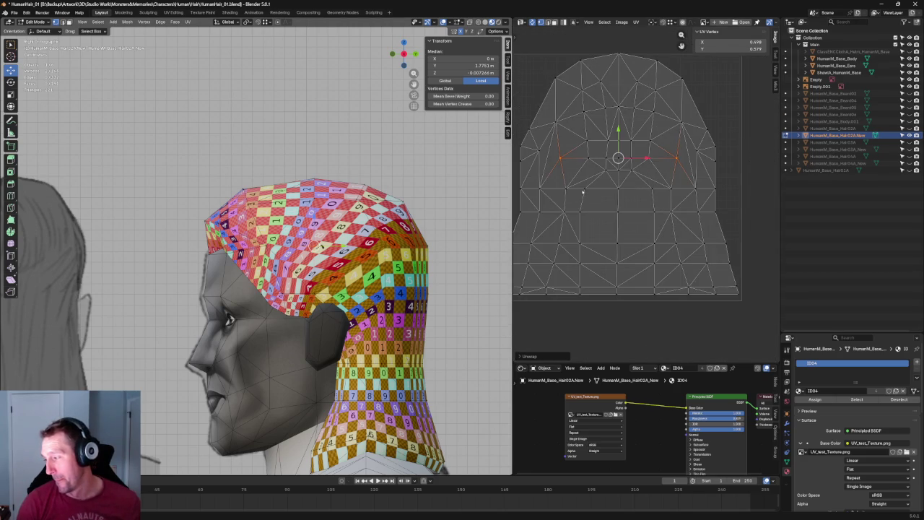
{"action": "mouse_move", "coordinate": [296, 173]}
{"action": "middle_mouse_down"}
{"action": "mouse_move", "coordinate": [310, 159]}
{"action": "mouse_move", "coordinate": [314, 176]}
{"action": "middle_mouse_up"}
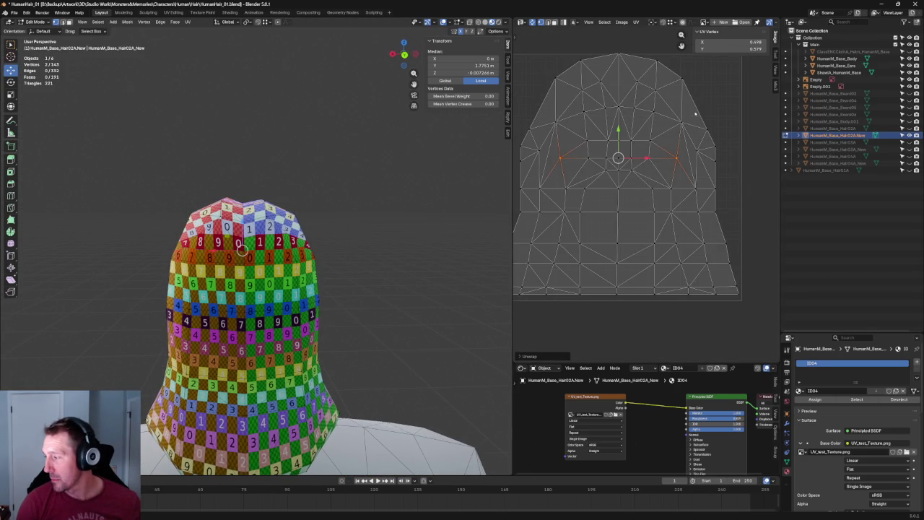
{"action": "key", "text": "g"}
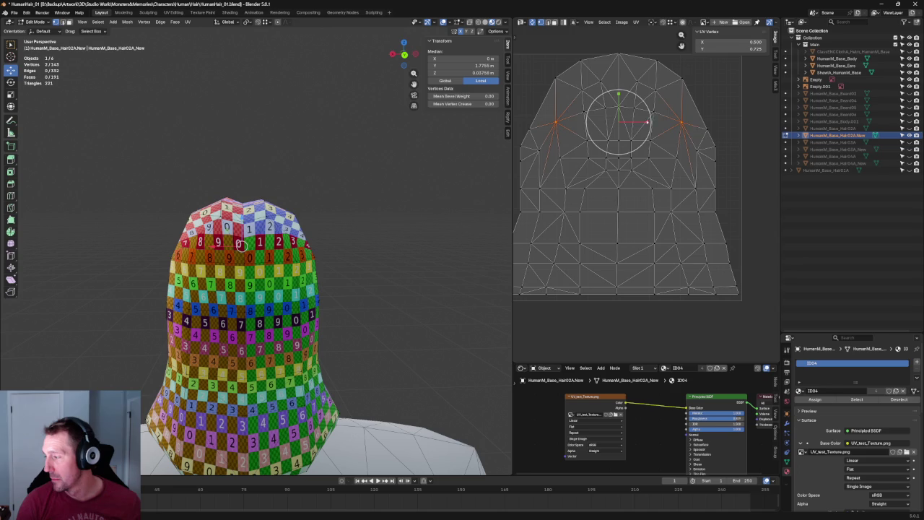
{"action": "scroll", "coordinate": [647, 123], "scroll_direction": "up", "scroll_amount": 5}
{"action": "scroll", "coordinate": [647, 122], "scroll_direction": "down", "scroll_amount": 5}
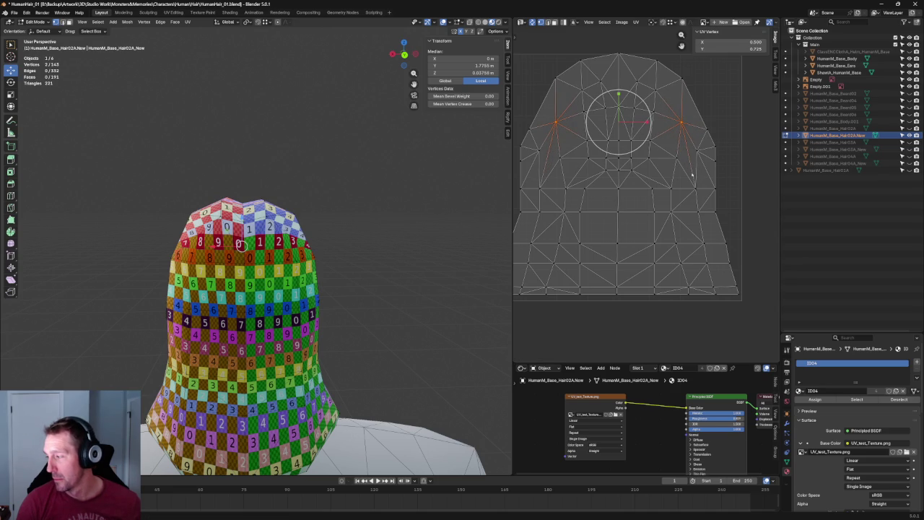
{"action": "left_click", "coordinate": [695, 187]}
{"action": "left_click", "coordinate": [548, 184], "text": "shift"}
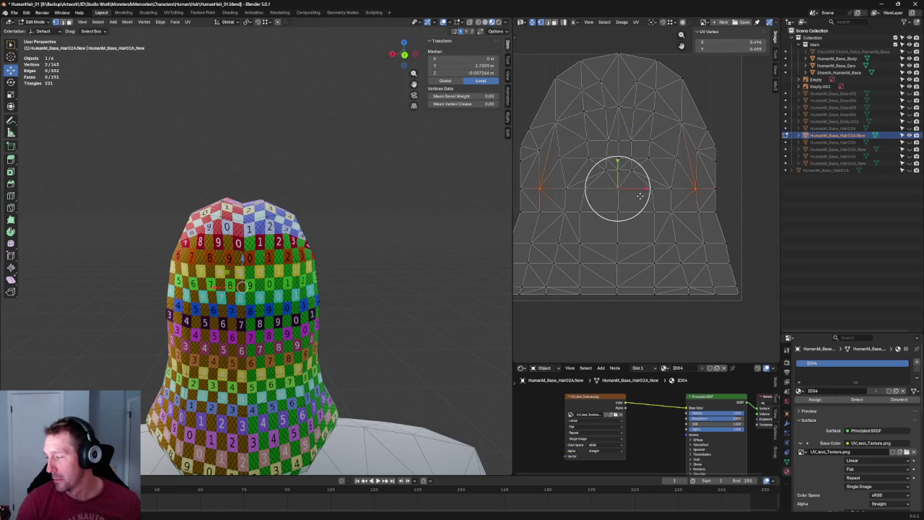
Scale the pair of top-centre UV vertices slightly closer together
{"action": "key", "text": "s"}
{"action": "key", "text": "Escape"}
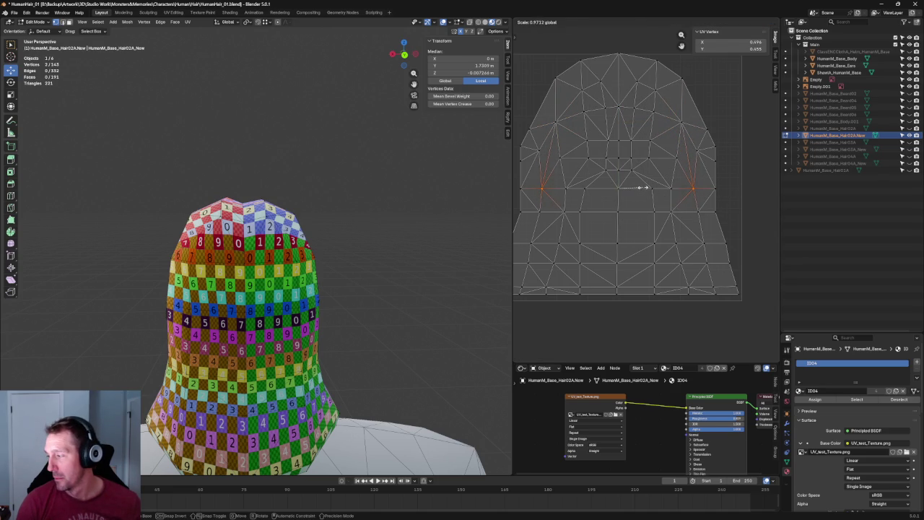
{"action": "left_click", "coordinate": [666, 163]}
{"action": "left_click", "coordinate": [569, 158], "text": "shift"}
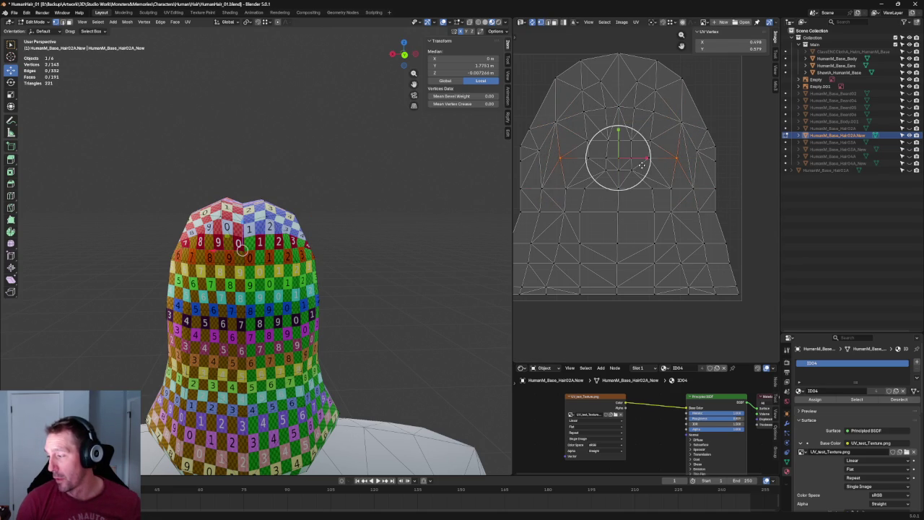
{"action": "key", "text": "s"}
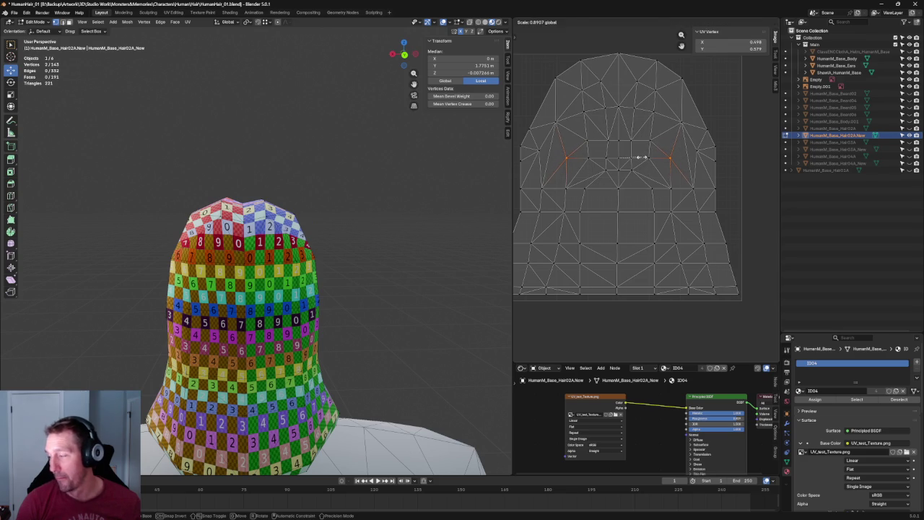
{"action": "left_click", "coordinate": [639, 157]}
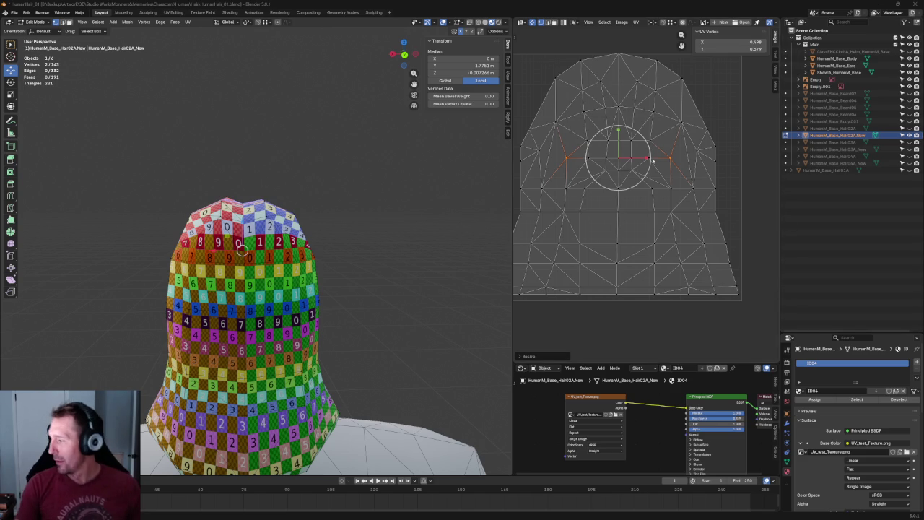
Box-select the top-centre UV face strip and shift it slightly lower
{"action": "scroll", "coordinate": [666, 159], "scroll_direction": "up", "scroll_amount": 5}
{"action": "scroll", "coordinate": [731, 185], "scroll_direction": "down", "scroll_amount": 5}
{"action": "key", "text": "alt+a"}
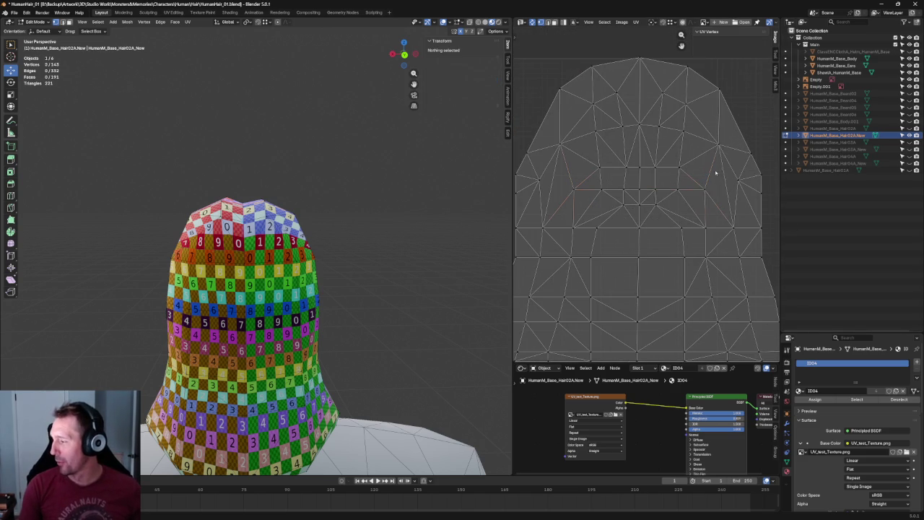
{"action": "left_click_drag", "start_coordinate": [718, 177], "coordinate": [563, 195]}
{"action": "left_click_drag", "start_coordinate": [716, 151], "coordinate": [567, 195]}
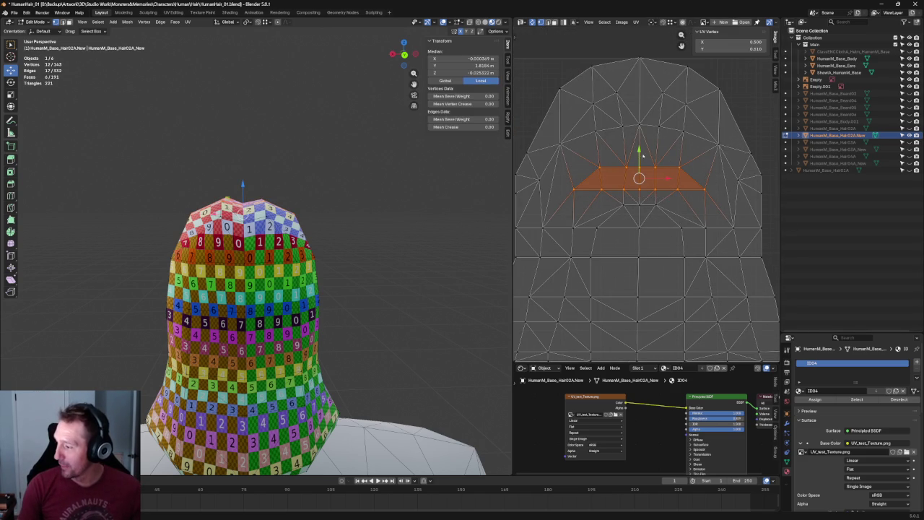
{"action": "left_click_drag", "start_coordinate": [639, 154], "coordinate": [639, 151]}
{"action": "middle_click_drag", "start_coordinate": [340, 160], "coordinate": [322, 220]}
{"action": "key", "text": "ctrl+z"}
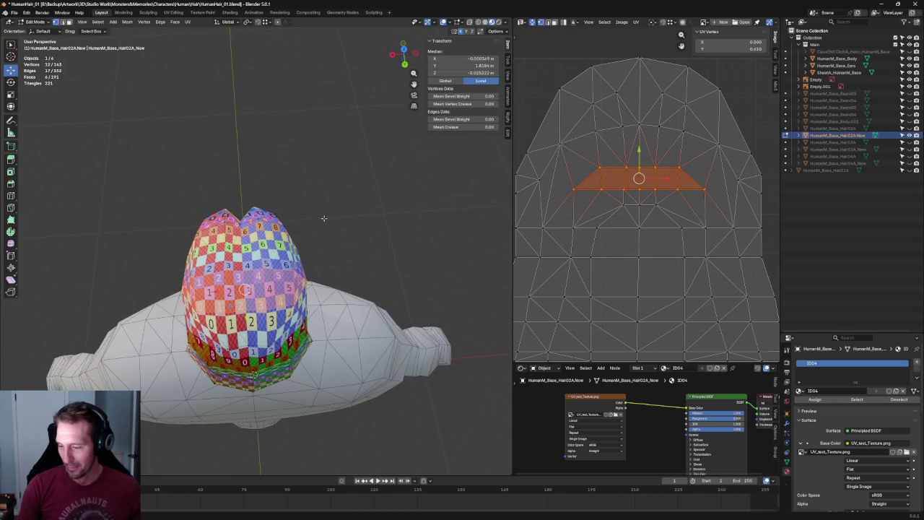
Pull a few central crown UV vertices further down, to about V 0.525
{"action": "left_click_drag", "start_coordinate": [592, 199], "coordinate": [681, 220]}
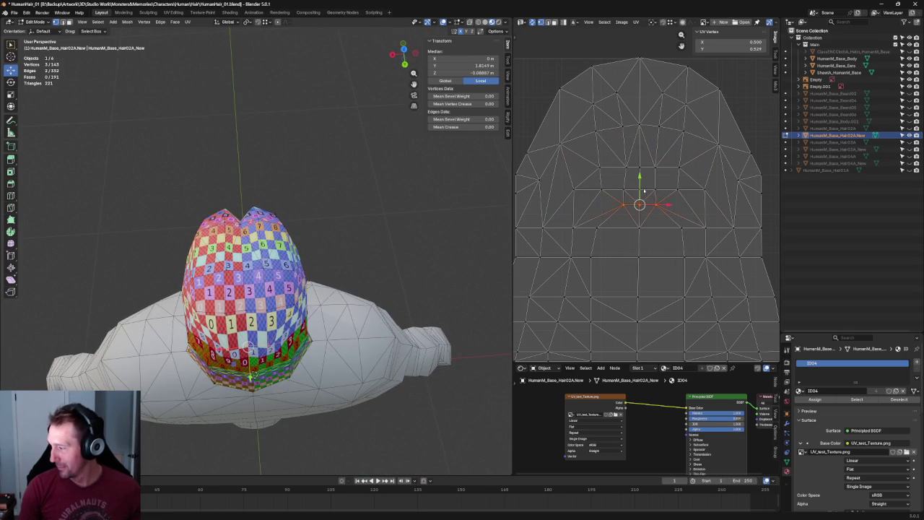
{"action": "key", "text": "g"}
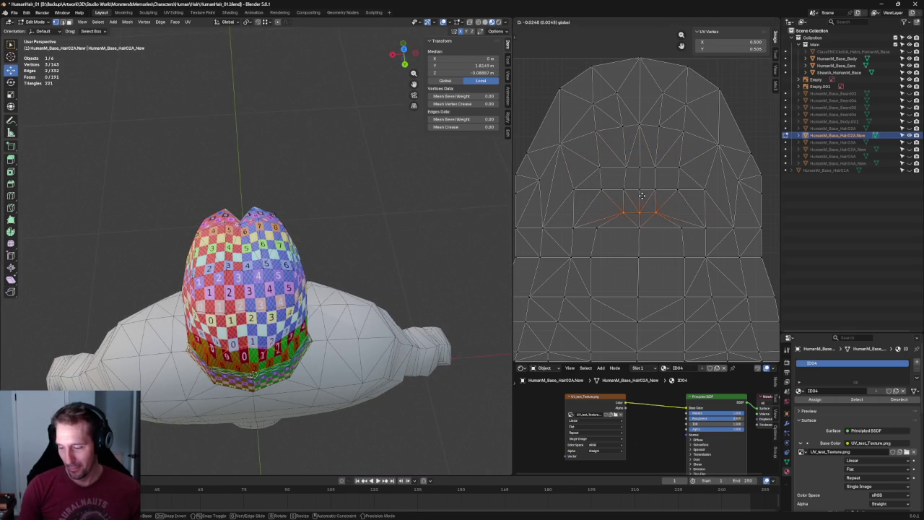
{"action": "left_click", "coordinate": [642, 193]}
{"action": "mouse_move", "coordinate": [252, 238]}
{"action": "middle_mouse_down"}
{"action": "mouse_move", "coordinate": [285, 246]}
{"action": "mouse_move", "coordinate": [315, 279]}
{"action": "mouse_move", "coordinate": [361, 257]}
{"action": "middle_mouse_up"}
{"action": "scroll", "coordinate": [286, 247], "scroll_direction": "down", "scroll_amount": 3}
{"action": "left_click", "coordinate": [361, 257]}
{"action": "scroll", "coordinate": [685, 242], "scroll_direction": "down", "scroll_amount": 3}
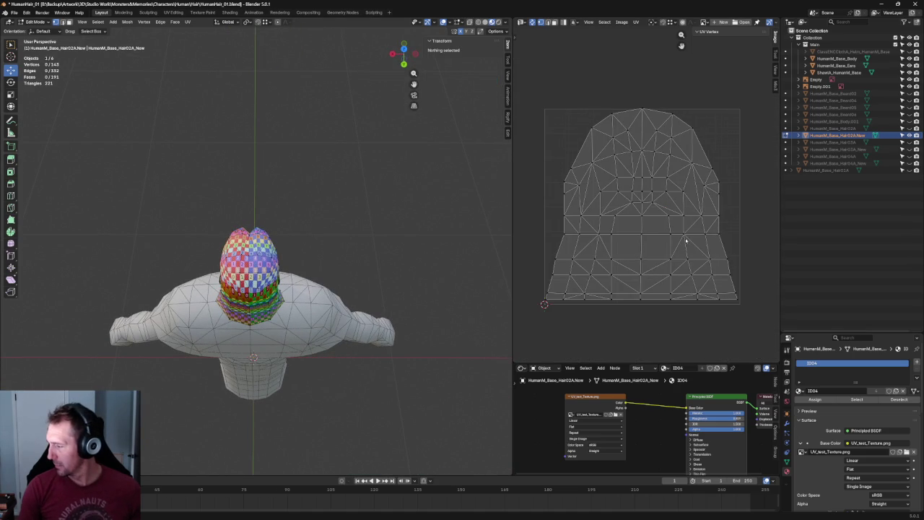
Box-select the lower band of UV faces and move it slightly downward
{"action": "left_click_drag", "start_coordinate": [751, 207], "coordinate": [561, 323]}
{"action": "scroll", "coordinate": [643, 197], "scroll_direction": "up", "scroll_amount": 2}
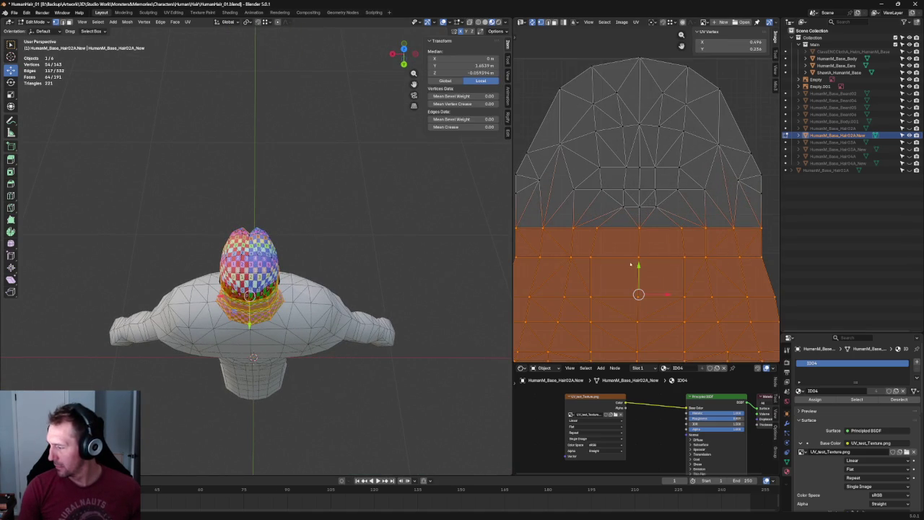
{"action": "left_click_drag", "start_coordinate": [643, 256], "coordinate": [641, 262]}
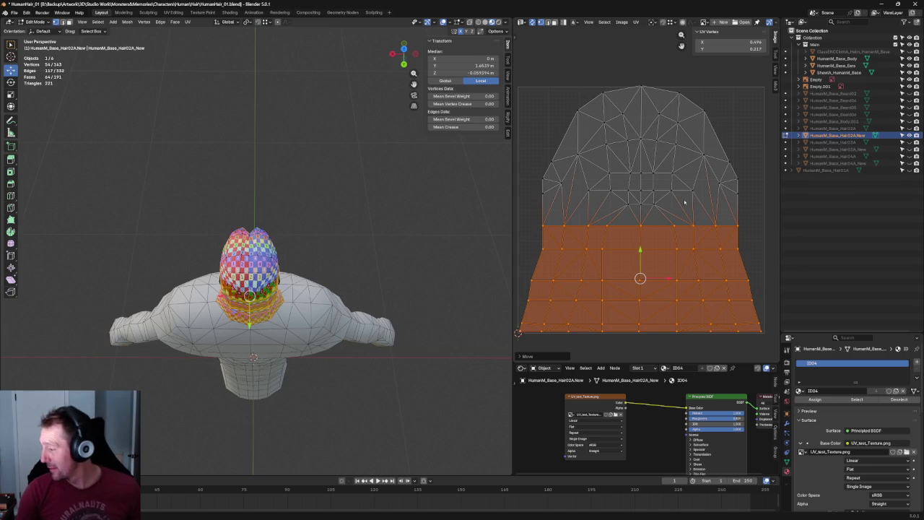
{"action": "left_click", "coordinate": [652, 196]}
Move the selected central UV vertex lower
{"action": "key", "text": "g"}
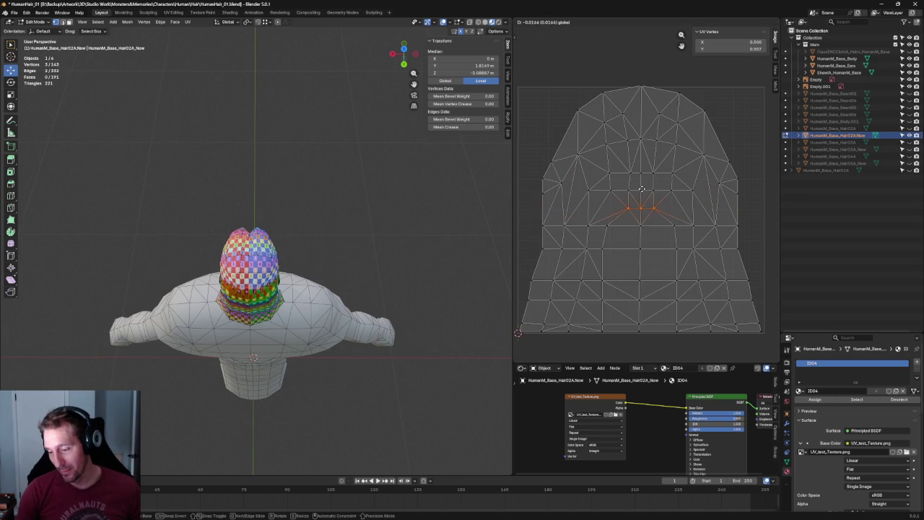
{"action": "left_click", "coordinate": [642, 190]}
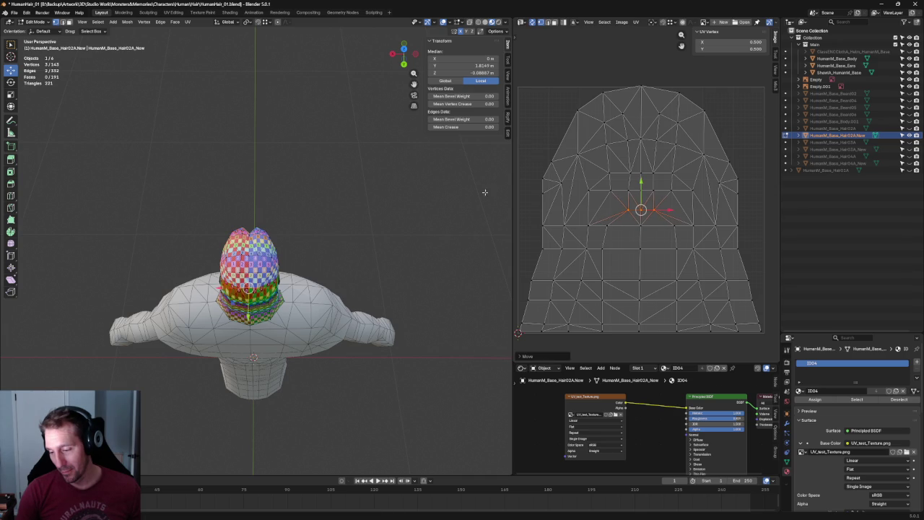
{"action": "scroll", "coordinate": [271, 218], "scroll_direction": "up", "scroll_amount": 5}
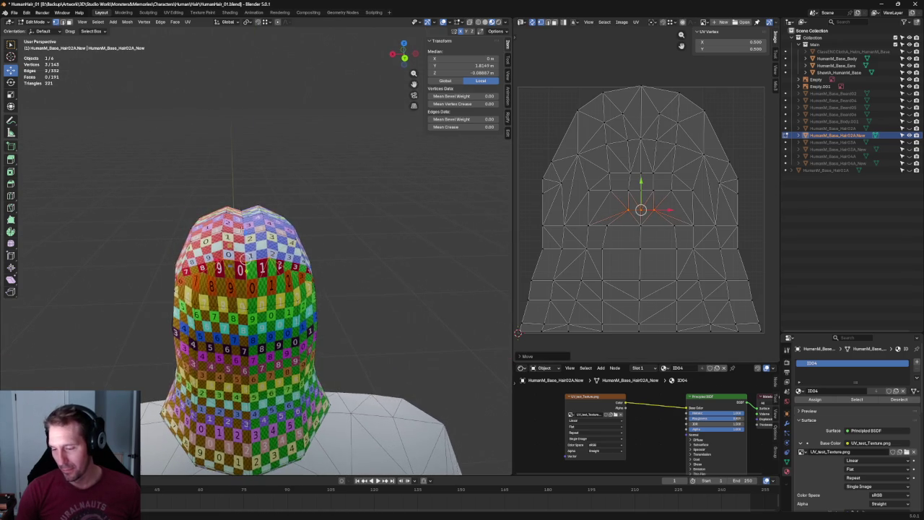
{"action": "scroll", "coordinate": [271, 219], "scroll_direction": "up", "scroll_amount": 3}
Re-unwrap three successive middle UV rows on the cap's back, one row at a time
{"action": "left_click_drag", "start_coordinate": [746, 221], "coordinate": [528, 241]}
{"action": "left_click_drag", "start_coordinate": [683, 219], "coordinate": [602, 235]}
{"action": "right_click", "coordinate": [606, 230]}
{"action": "left_click", "coordinate": [606, 229]}
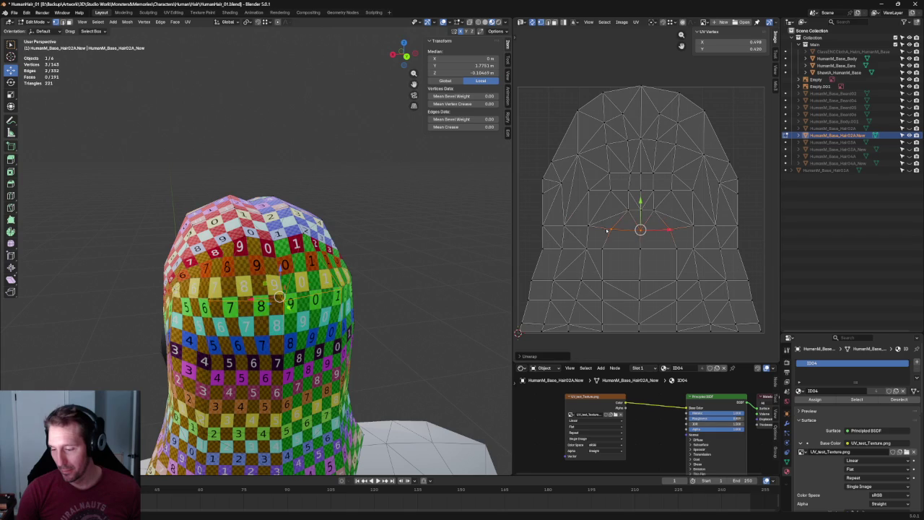
{"action": "left_click_drag", "start_coordinate": [688, 236], "coordinate": [592, 264]}
{"action": "right_click", "coordinate": [613, 255]}
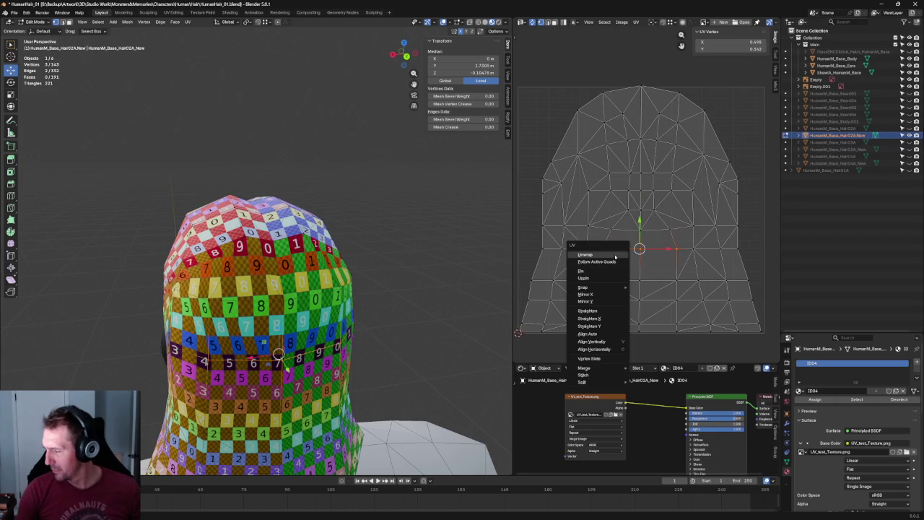
{"action": "left_click", "coordinate": [584, 254]}
{"action": "left_click_drag", "start_coordinate": [687, 271], "coordinate": [592, 293]}
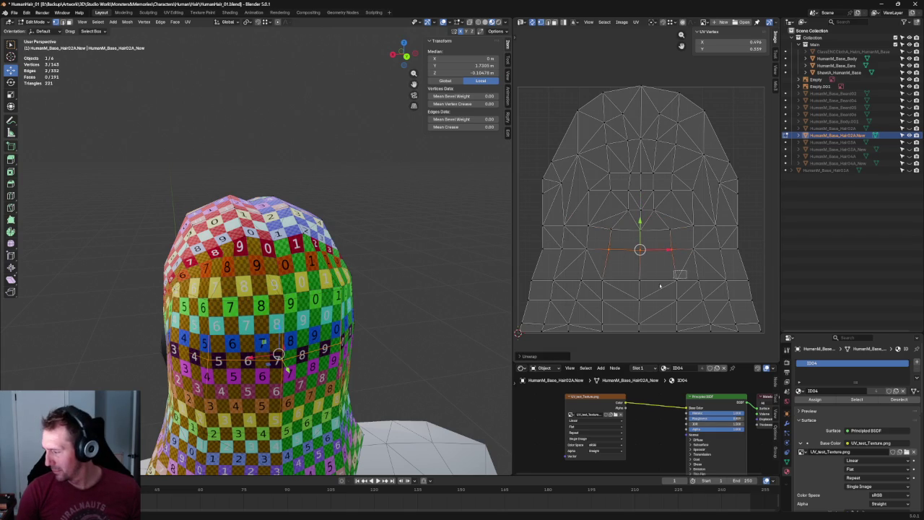
{"action": "right_click", "coordinate": [624, 287]}
{"action": "left_click", "coordinate": [618, 289]}
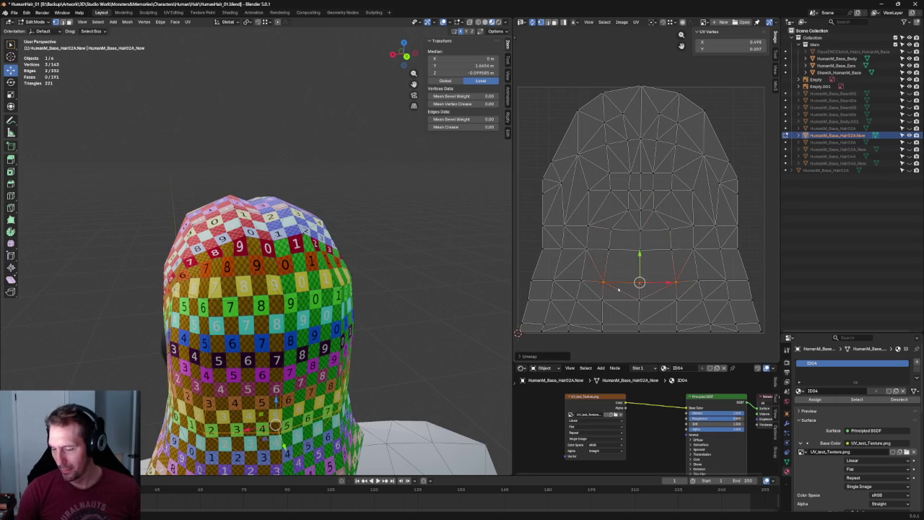
{"action": "middle_click_drag", "start_coordinate": [647, 277], "coordinate": [677, 225]}
{"action": "left_click", "coordinate": [705, 221], "text": "alt"}
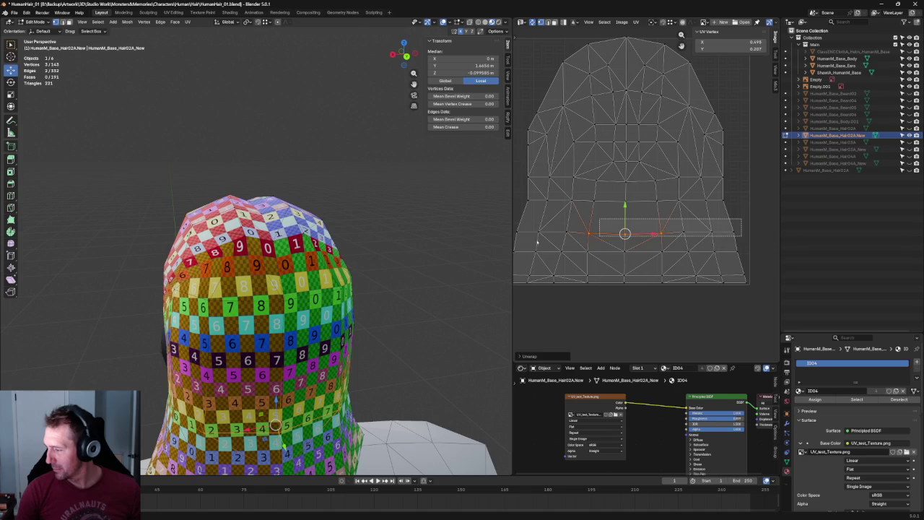
Align the selected lower UV row horizontally, then select the bottom-centre UV faces
{"action": "key", "text": "shift+w"}
{"action": "left_click_drag", "start_coordinate": [578, 244], "coordinate": [672, 307]}
{"action": "left_click_drag", "start_coordinate": [665, 218], "coordinate": [567, 312]}
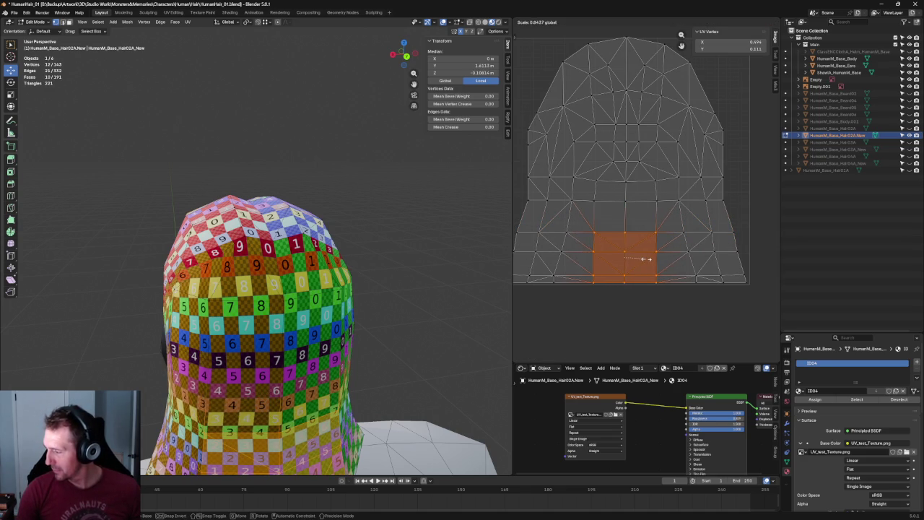
{"action": "left_click", "coordinate": [659, 226]}
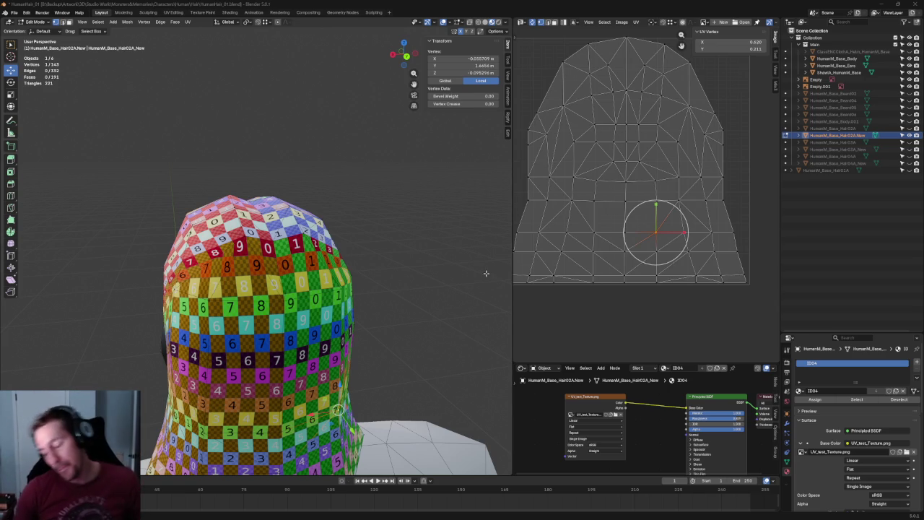
{"action": "left_click", "coordinate": [405, 323]}
{"action": "scroll", "coordinate": [371, 330], "scroll_direction": "down", "scroll_amount": 3}
{"action": "scroll", "coordinate": [364, 330], "scroll_direction": "up", "scroll_amount": 3}
{"action": "mouse_move", "coordinate": [363, 330]}
{"action": "middle_mouse_down"}
{"action": "mouse_move", "coordinate": [382, 309]}
{"action": "mouse_move", "coordinate": [355, 216]}
{"action": "middle_mouse_up"}
{"action": "key", "text": "KP_3"}
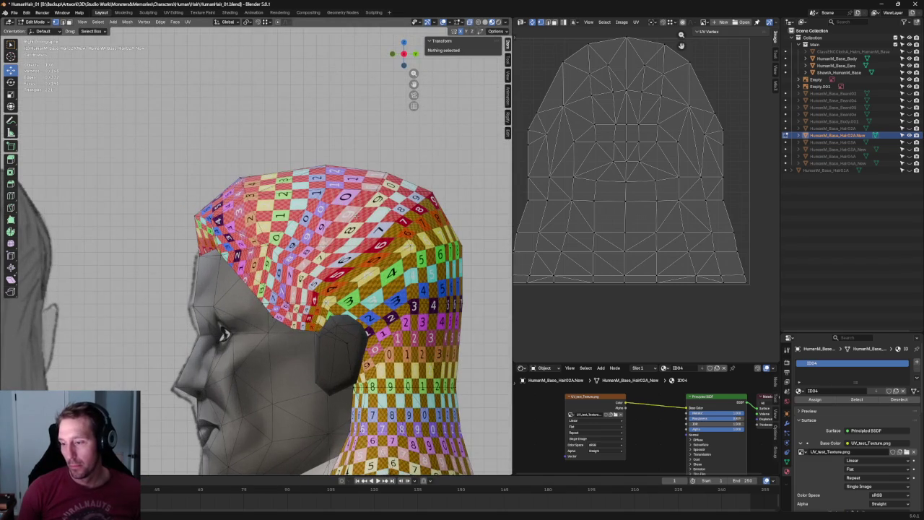
{"action": "left_click", "coordinate": [245, 186], "text": "alt"}
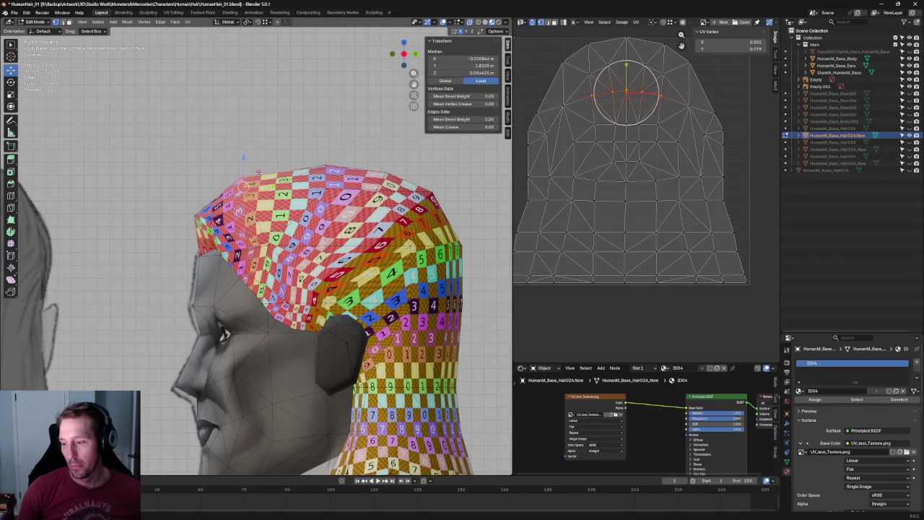
{"action": "left_click", "coordinate": [279, 148]}
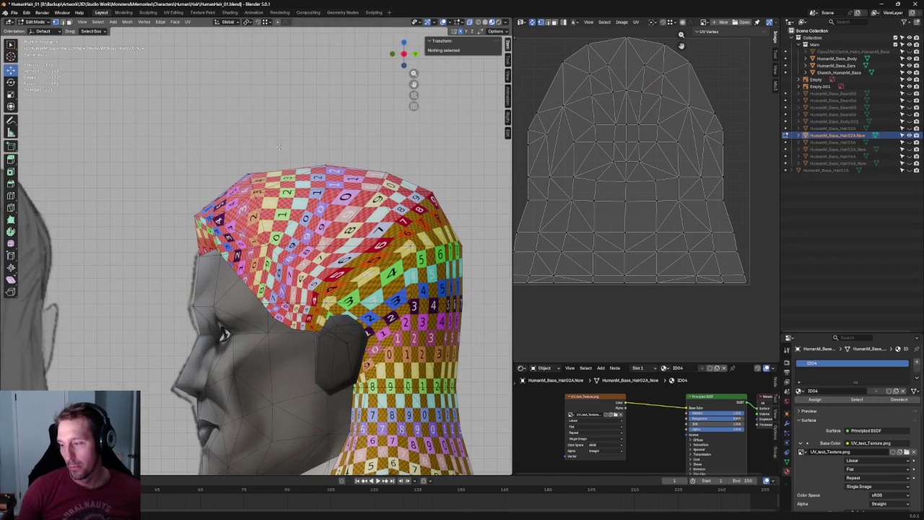
{"action": "left_click", "coordinate": [218, 180], "text": "alt"}
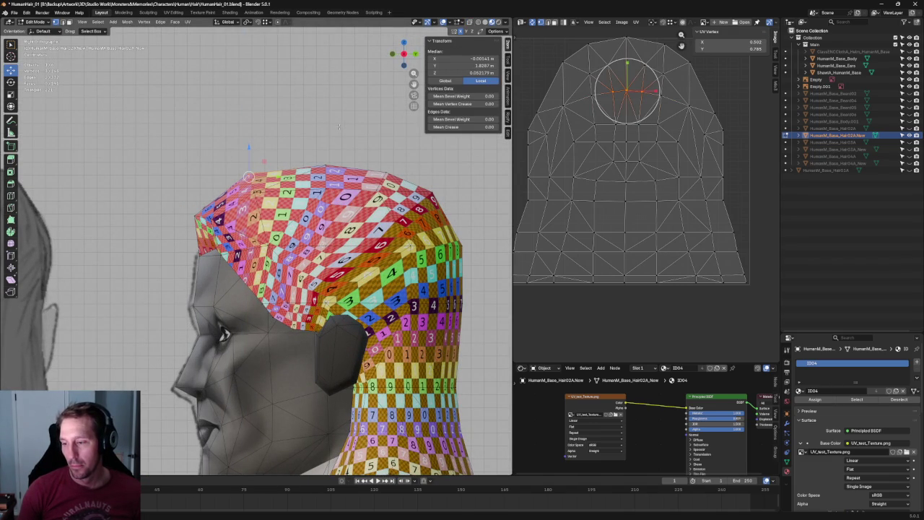
{"action": "left_click", "coordinate": [247, 175], "text": "alt"}
{"action": "middle_click_drag", "start_coordinate": [253, 152], "coordinate": [281, 156]}
{"action": "left_click", "coordinate": [280, 156]}
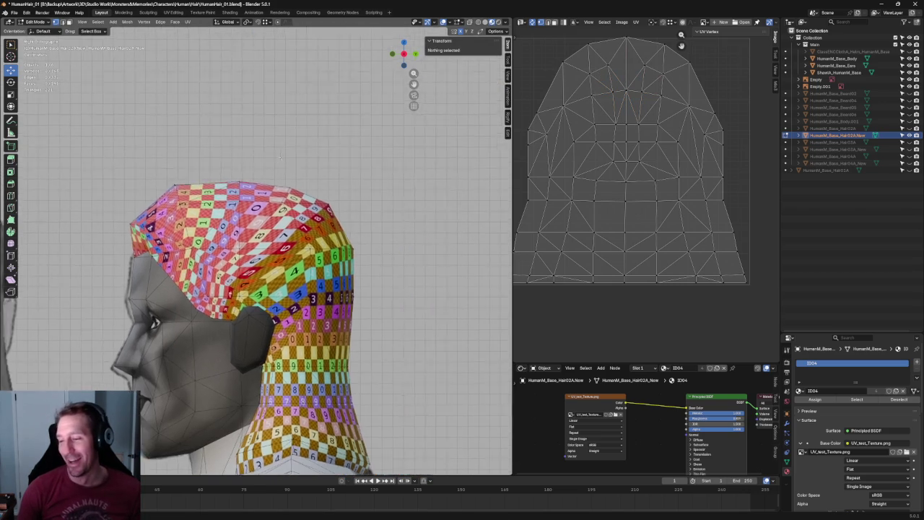
{"action": "key", "text": "Home"}
{"action": "scroll", "coordinate": [281, 156], "scroll_direction": "up", "scroll_amount": 8}
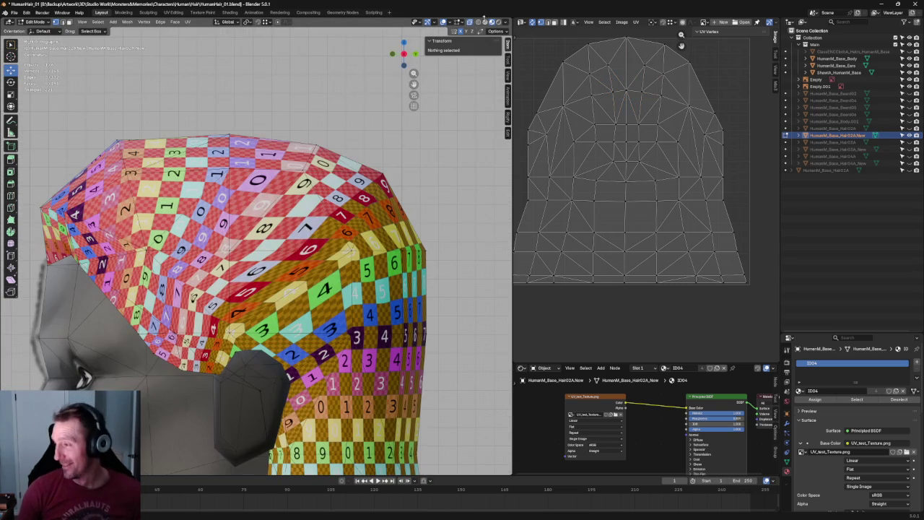
{"action": "left_click", "coordinate": [483, 21]}
Lower the hair's top front corner vertex onto the sketched hairline, checking front and side views
{"action": "scroll", "coordinate": [243, 124], "scroll_direction": "down", "scroll_amount": 5}
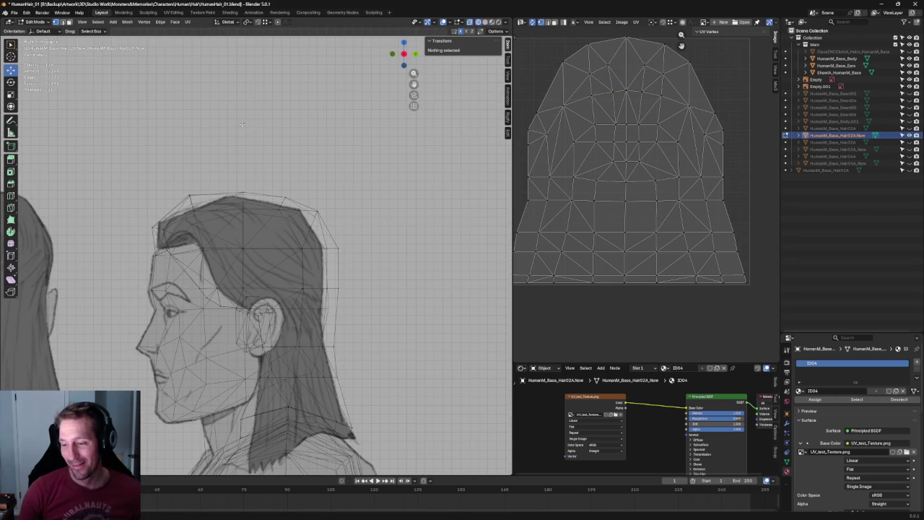
{"action": "scroll", "coordinate": [274, 186], "scroll_direction": "up", "scroll_amount": 5}
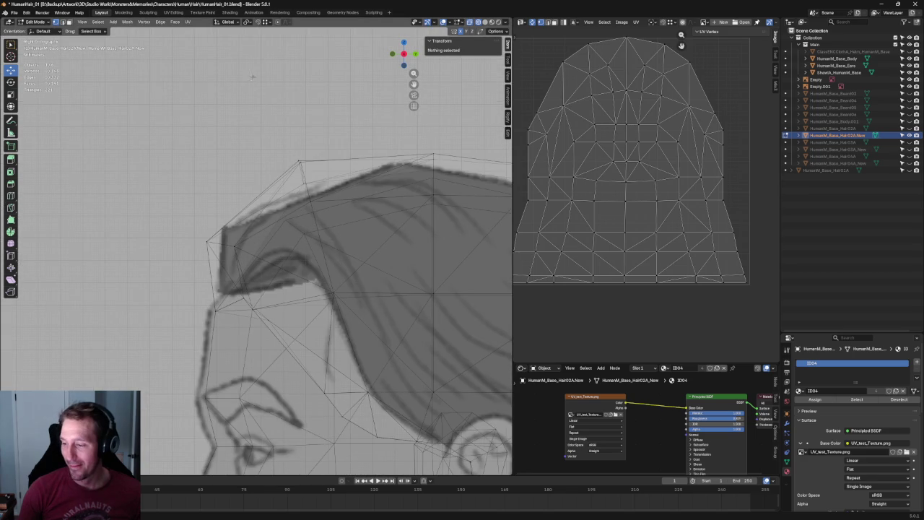
{"action": "left_click_drag", "start_coordinate": [323, 148], "coordinate": [275, 216]}
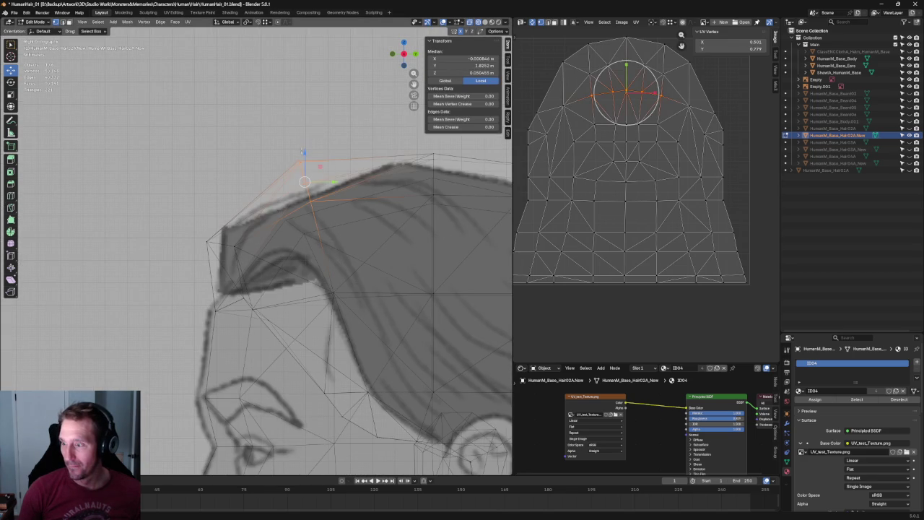
{"action": "left_click_drag", "start_coordinate": [304, 152], "coordinate": [304, 168]}
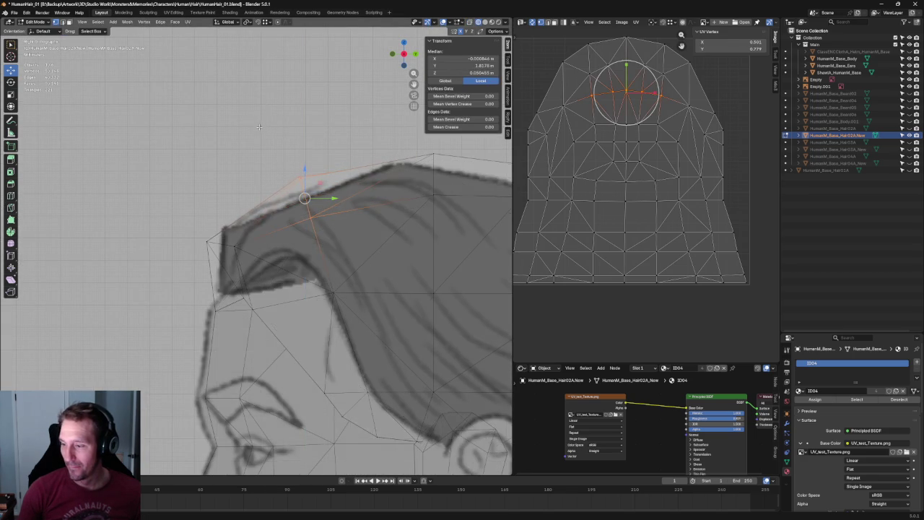
{"action": "key", "text": "KP_1"}
{"action": "scroll", "coordinate": [258, 127], "scroll_direction": "down", "scroll_amount": 5}
{"action": "left_click", "coordinate": [355, 218]}
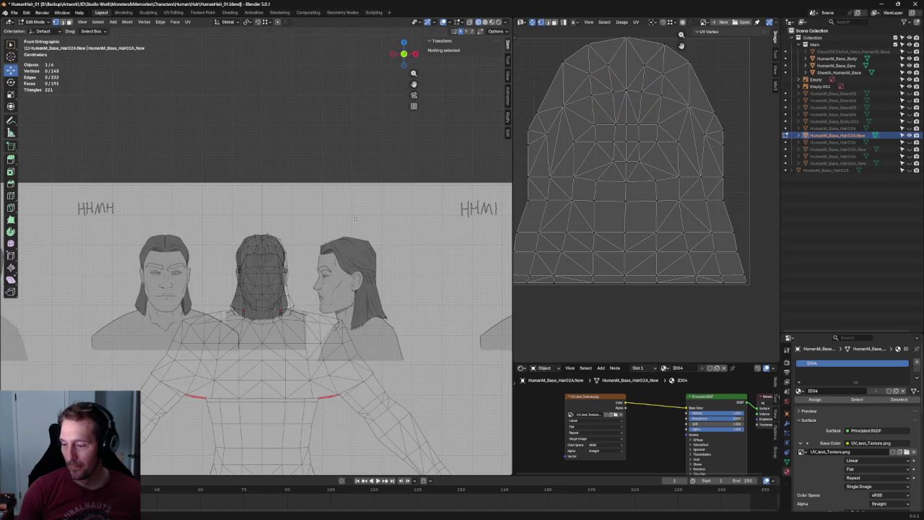
{"action": "scroll", "coordinate": [354, 218], "scroll_direction": "up", "scroll_amount": 8}
{"action": "key", "text": "KP_3"}
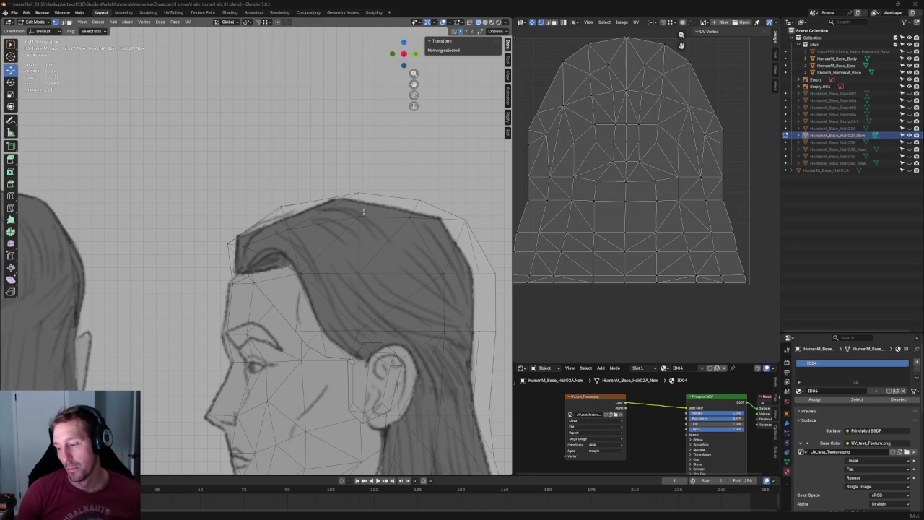
Move a top front hair vertex down onto the sketched outline
{"action": "left_click", "coordinate": [283, 214]}
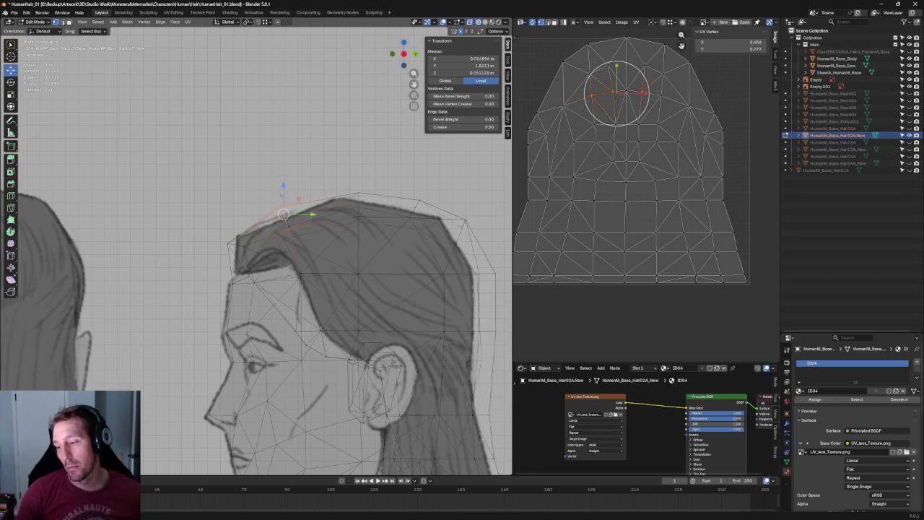
{"action": "left_click", "coordinate": [284, 218]}
{"action": "key", "text": "g"}
{"action": "left_click", "coordinate": [253, 173]}
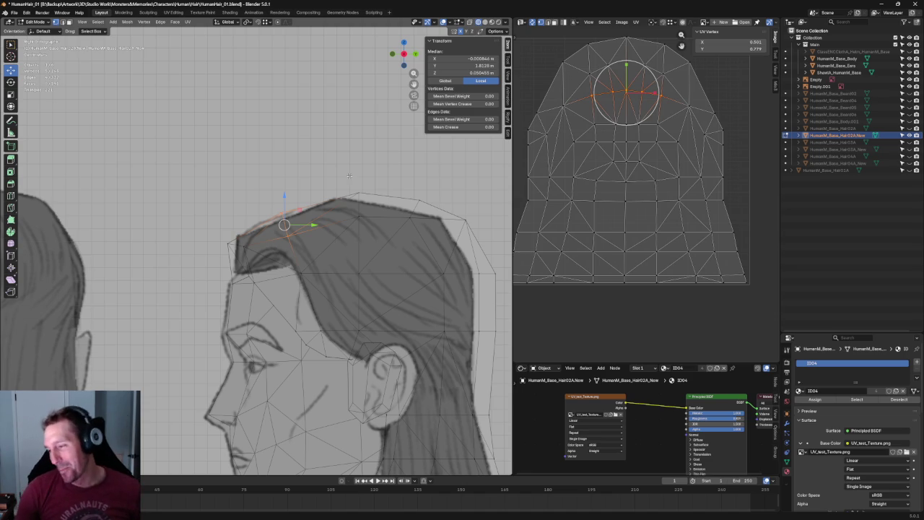
{"action": "middle_click_drag", "start_coordinate": [193, 171], "coordinate": [178, 192], "text": "shift"}
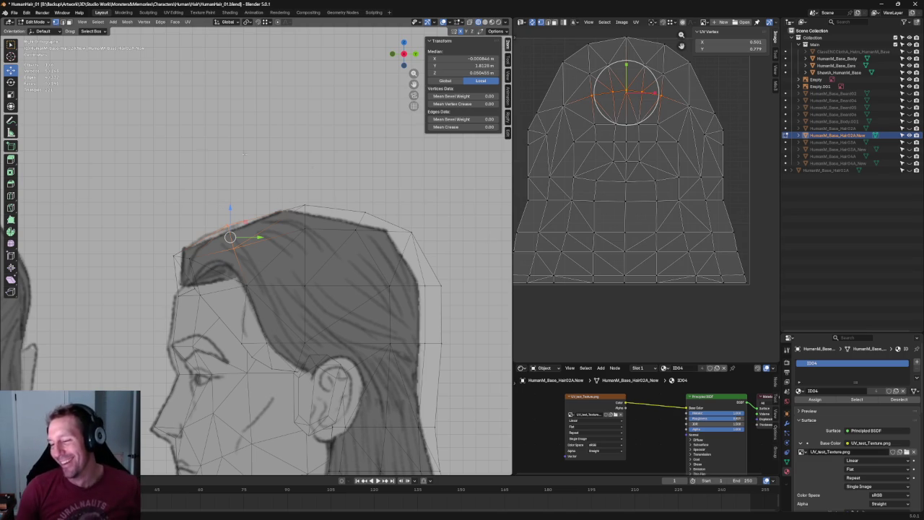
{"action": "left_click", "coordinate": [393, 186]}
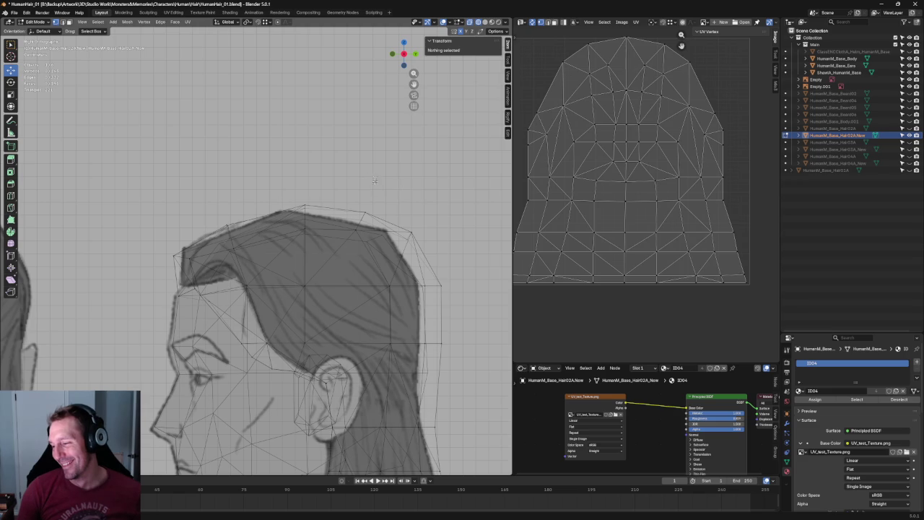
Shift a crown edge loop and a back-edge vertex along Y to hug the sketched contour
{"action": "left_click", "coordinate": [374, 221], "text": "alt"}
{"action": "key", "text": "g"}
{"action": "key", "text": "y"}
{"action": "left_click", "coordinate": [374, 221]}
{"action": "left_click", "coordinate": [412, 229]}
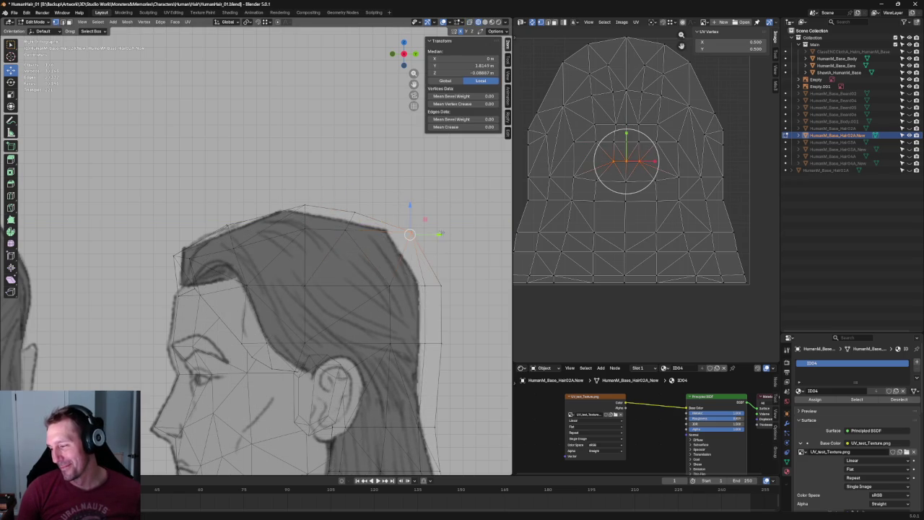
{"action": "key", "text": "g"}
{"action": "key", "text": "y"}
{"action": "left_click", "coordinate": [418, 237]}
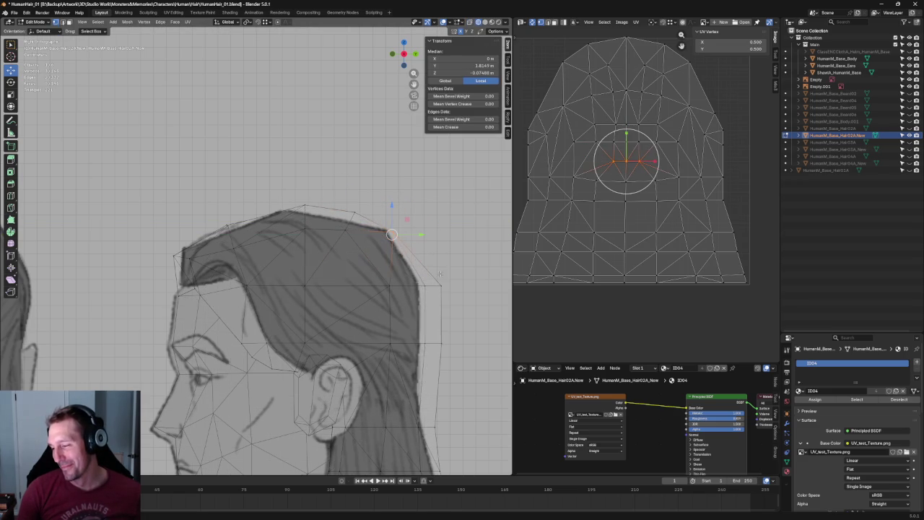
{"action": "left_click_drag", "start_coordinate": [473, 258], "coordinate": [408, 385]}
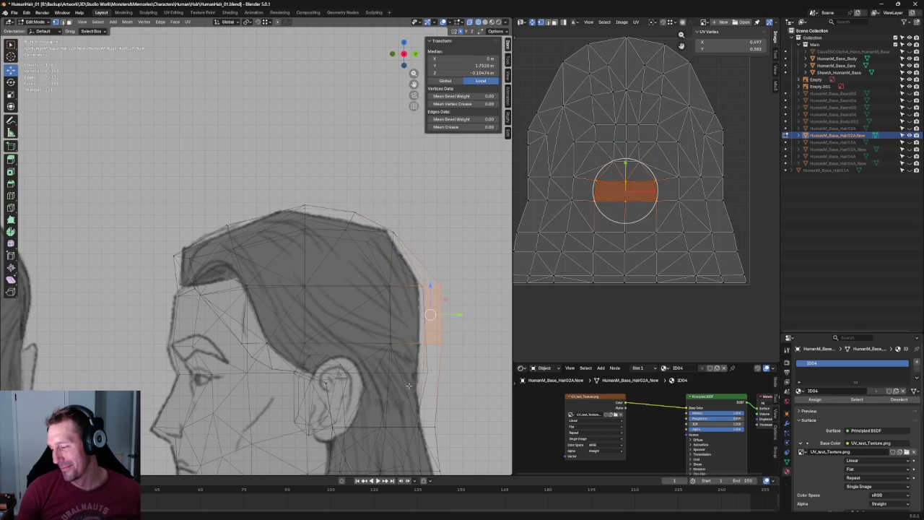
{"action": "left_click", "coordinate": [457, 346]}
{"action": "scroll", "coordinate": [430, 238], "scroll_direction": "down", "scroll_amount": 4}
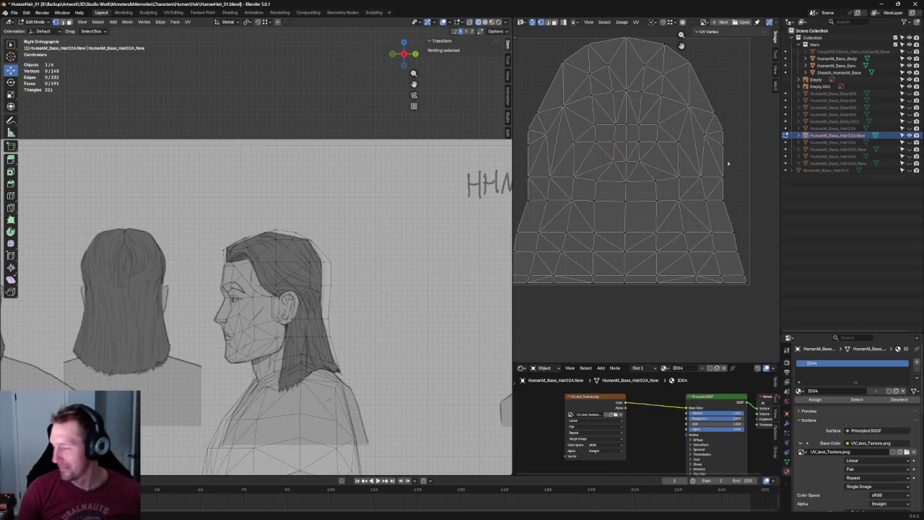
Unhide the clothing object and nudge a back-edge hair face along Y
{"action": "left_click", "coordinate": [908, 52]}
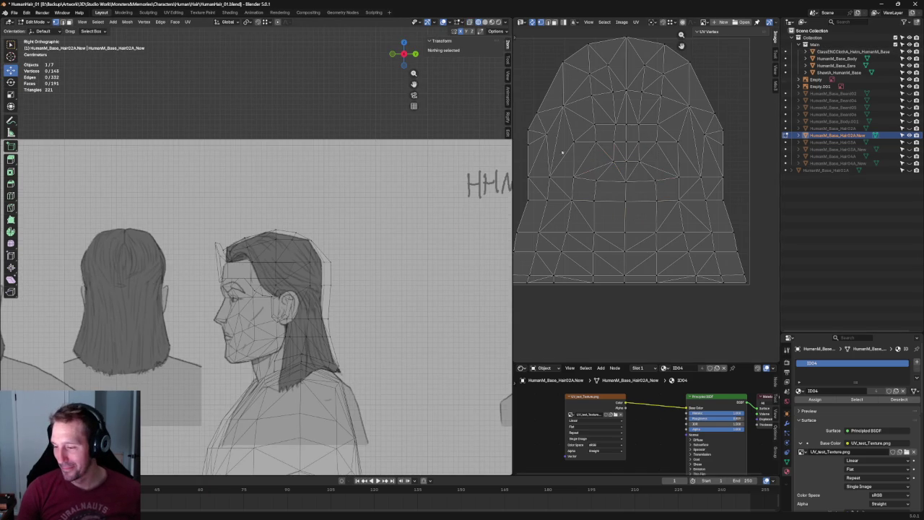
{"action": "scroll", "coordinate": [403, 229], "scroll_direction": "up", "scroll_amount": 3}
{"action": "scroll", "coordinate": [379, 258], "scroll_direction": "up", "scroll_amount": 1}
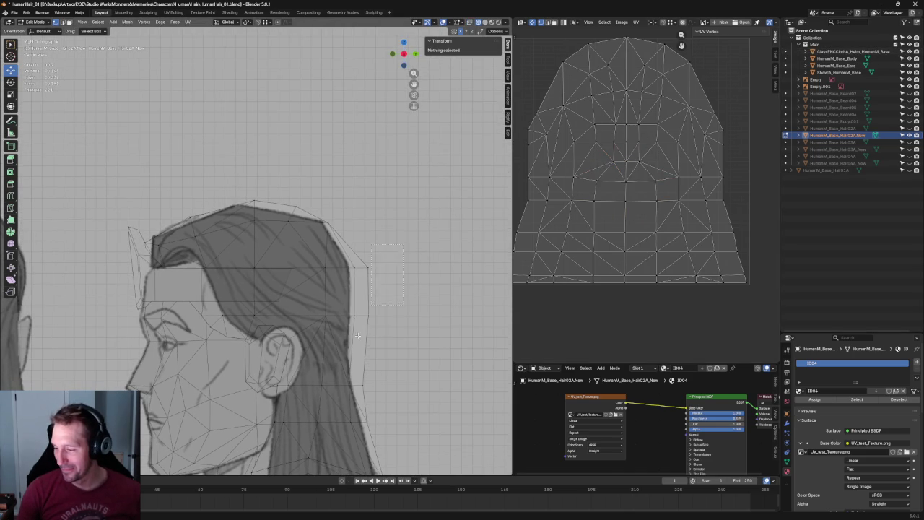
{"action": "left_click", "coordinate": [361, 302]}
{"action": "key", "text": "g"}
{"action": "key", "text": "y"}
{"action": "left_click", "coordinate": [432, 291]}
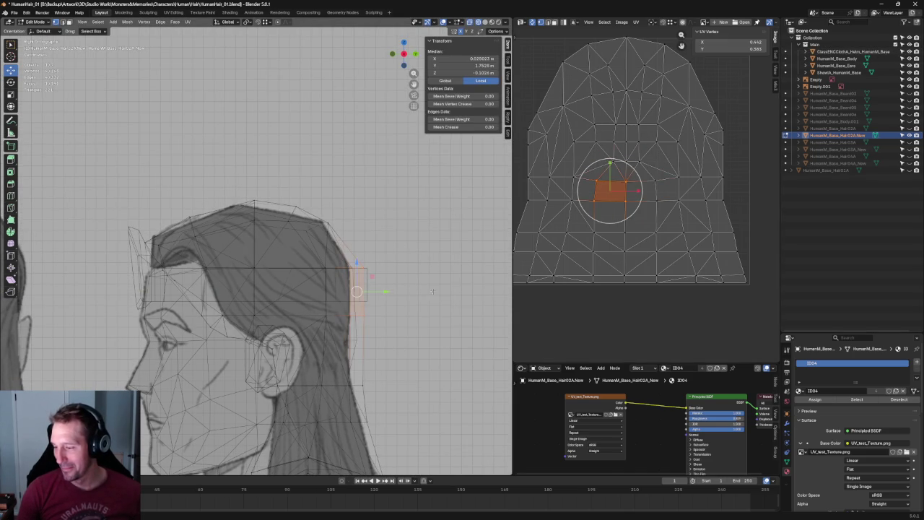
{"action": "scroll", "coordinate": [417, 289], "scroll_direction": "down", "scroll_amount": 2}
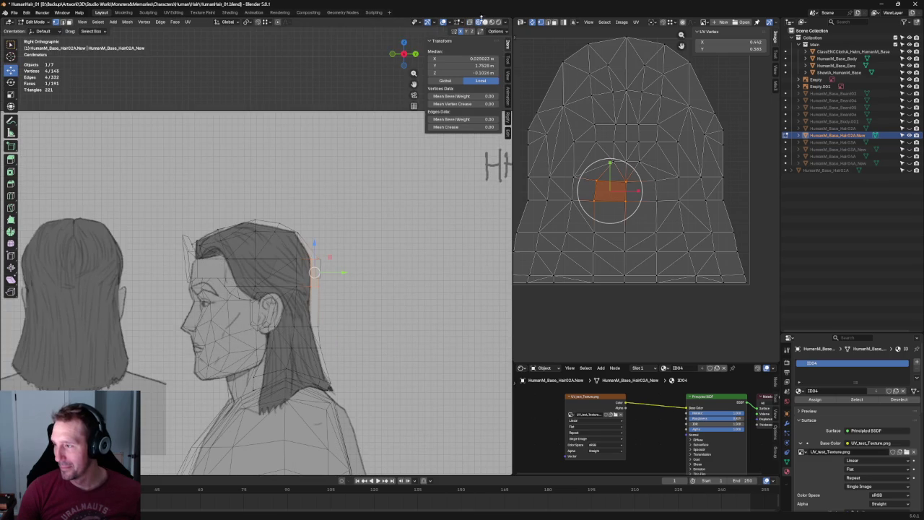
Orbit around the head toggling X-ray, then return to the side view and clear the selection
{"action": "key", "text": "alt+z"}
{"action": "middle_click_drag", "start_coordinate": [370, 218], "coordinate": [310, 238]}
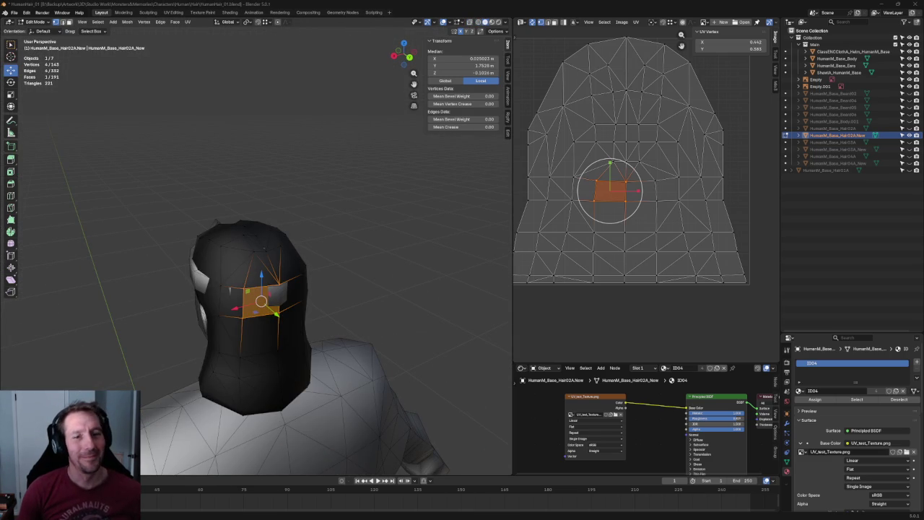
{"action": "middle_click_drag", "start_coordinate": [335, 295], "coordinate": [371, 260]}
{"action": "key", "text": "KP_3"}
{"action": "scroll", "coordinate": [365, 259], "scroll_direction": "up", "scroll_amount": 5}
{"action": "key", "text": "alt+z"}
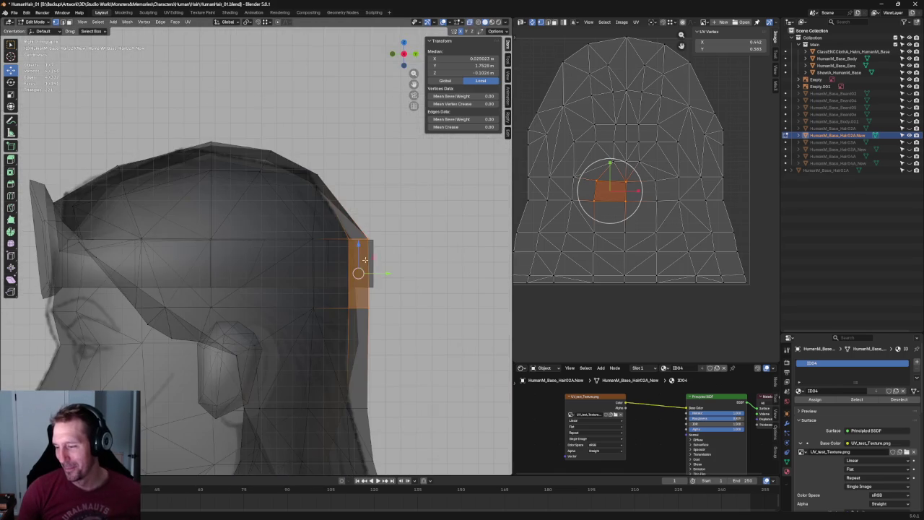
{"action": "key", "text": "alt+a"}
{"action": "left_click_drag", "start_coordinate": [368, 213], "coordinate": [337, 337]}
{"action": "key", "text": "s"}
{"action": "key", "text": "y"}
{"action": "key", "text": "Escape"}
{"action": "key", "text": "alt+a"}
Move the back-edge face column along Y so the rear outline meets the sketch
{"action": "left_click_drag", "start_coordinate": [359, 229], "coordinate": [322, 345]}
{"action": "key", "text": "alt+z"}
{"action": "mouse_move", "coordinate": [322, 345]}
{"action": "middle_mouse_down"}
{"action": "mouse_move", "coordinate": [327, 307]}
{"action": "mouse_move", "coordinate": [339, 296]}
{"action": "middle_mouse_up"}
{"action": "key", "text": "alt+z"}
{"action": "key", "text": "KP_3"}
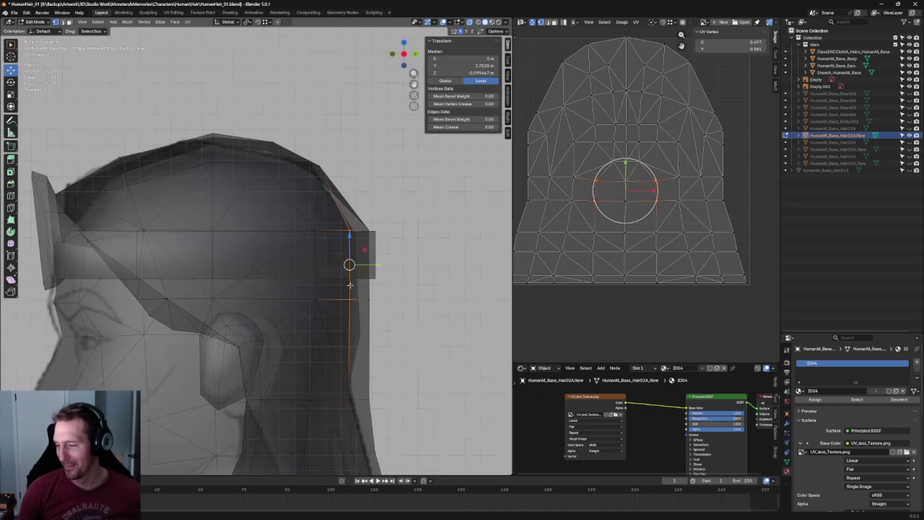
{"action": "key", "text": "alt+z"}
{"action": "key", "text": "g"}
{"action": "key", "text": "y"}
{"action": "left_click", "coordinate": [344, 275]}
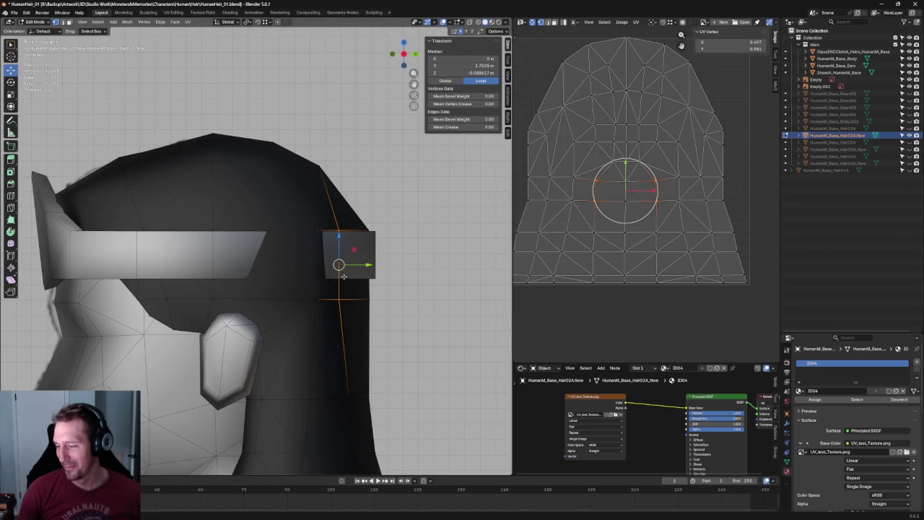
{"action": "left_click", "coordinate": [319, 311]}
{"action": "middle_click_drag", "start_coordinate": [319, 310], "coordinate": [171, 352]}
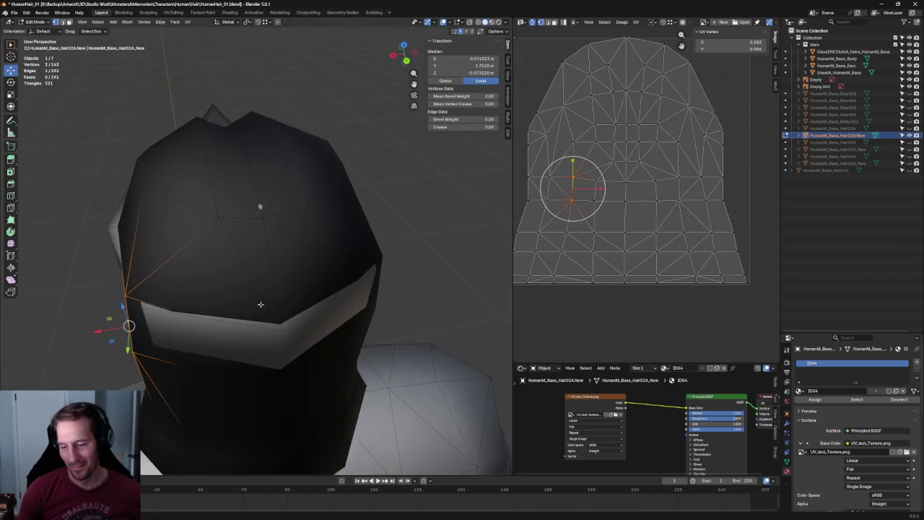
Shift the selected edge and then a single hair-edge vertex slightly along X
{"action": "key", "text": "g"}
{"action": "key", "text": "x"}
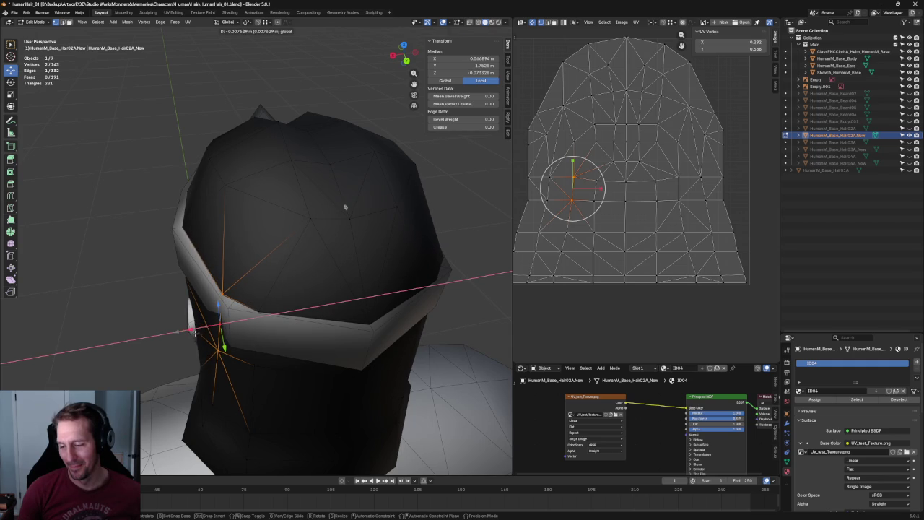
{"action": "left_click", "coordinate": [195, 333]}
{"action": "left_click", "coordinate": [217, 345]}
{"action": "key", "text": "g"}
{"action": "key", "text": "x"}
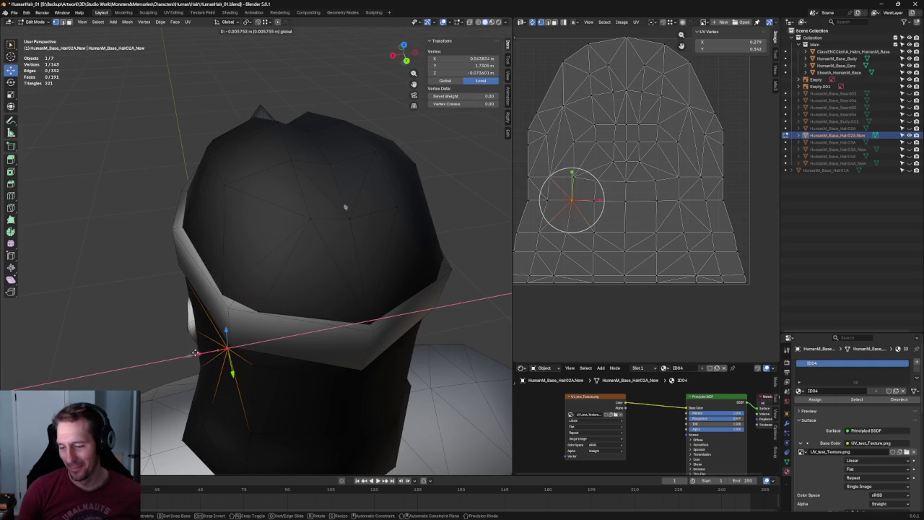
{"action": "left_click", "coordinate": [195, 353]}
In Right Ortho with X-ray, move the band's back-corner vertex along Y onto the sketch's side outline
{"action": "key", "text": "KP_3"}
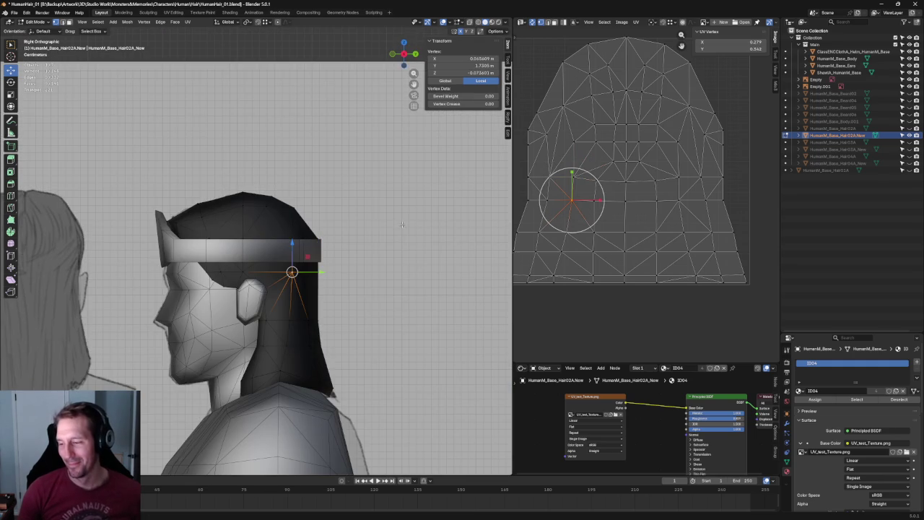
{"action": "key", "text": "alt+z"}
{"action": "scroll", "coordinate": [402, 224], "scroll_direction": "up", "scroll_amount": 3}
{"action": "scroll", "coordinate": [402, 224], "scroll_direction": "up", "scroll_amount": 2}
{"action": "left_click", "coordinate": [409, 228]}
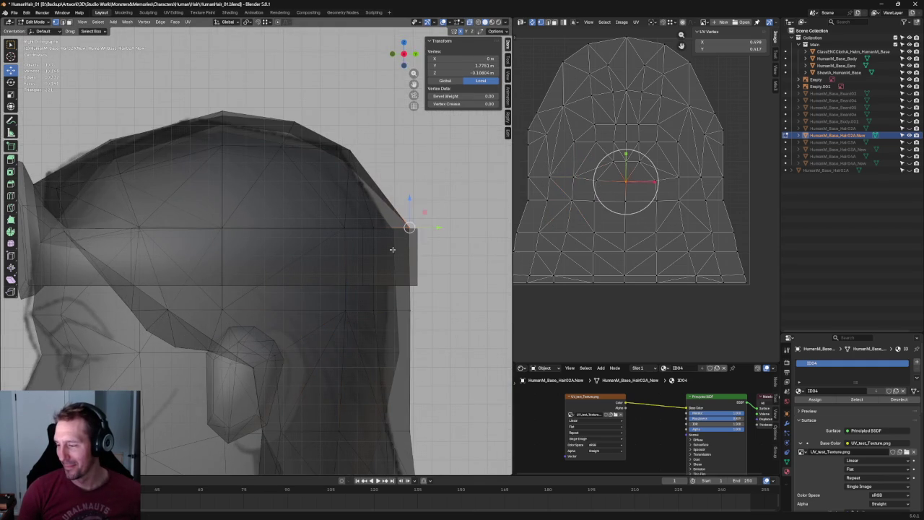
{"action": "key", "text": "g"}
{"action": "key", "text": "y"}
{"action": "left_click", "coordinate": [418, 229]}
{"action": "scroll", "coordinate": [430, 308], "scroll_direction": "down", "scroll_amount": 4}
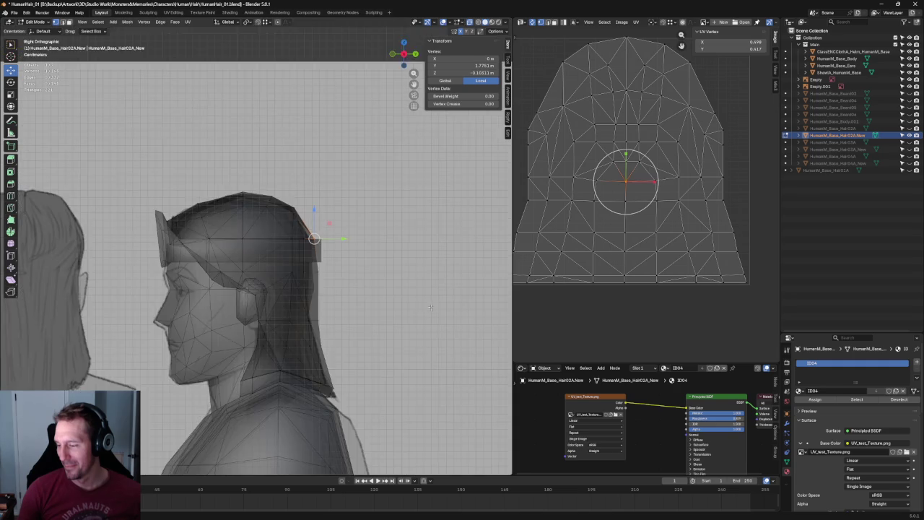
{"action": "key", "text": "alt+z"}
{"action": "scroll", "coordinate": [430, 308], "scroll_direction": "up", "scroll_amount": 2}
{"action": "scroll", "coordinate": [430, 307], "scroll_direction": "up", "scroll_amount": 2}
{"action": "scroll", "coordinate": [430, 307], "scroll_direction": "down", "scroll_amount": 5}
From above and behind the head, slide the selected vertex loop into place along the surface
{"action": "mouse_move", "coordinate": [430, 307]}
{"action": "middle_mouse_down"}
{"action": "mouse_move", "coordinate": [294, 342]}
{"action": "mouse_move", "coordinate": [288, 320]}
{"action": "mouse_move", "coordinate": [305, 309]}
{"action": "mouse_move", "coordinate": [262, 293]}
{"action": "mouse_move", "coordinate": [337, 222]}
{"action": "middle_mouse_up"}
{"action": "scroll", "coordinate": [235, 312], "scroll_direction": "up", "scroll_amount": 3}
{"action": "key", "text": "alt+z"}
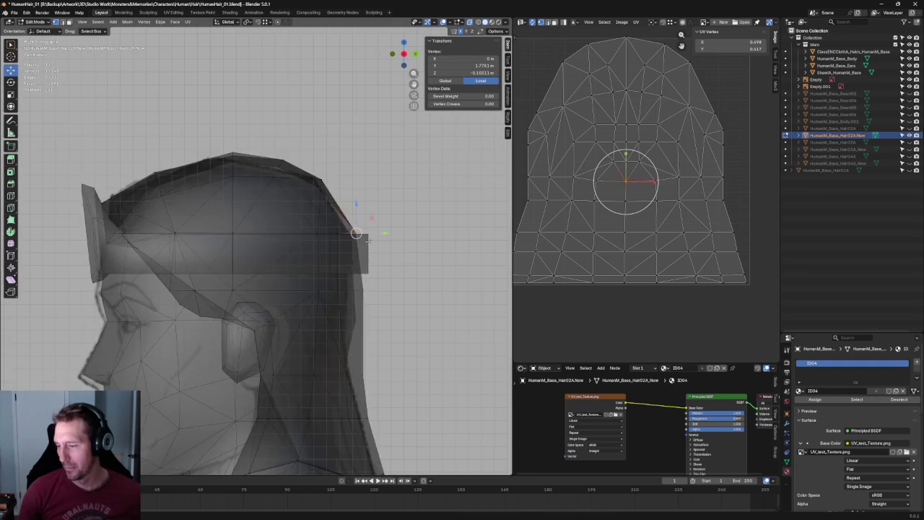
{"action": "key", "text": "alt+z"}
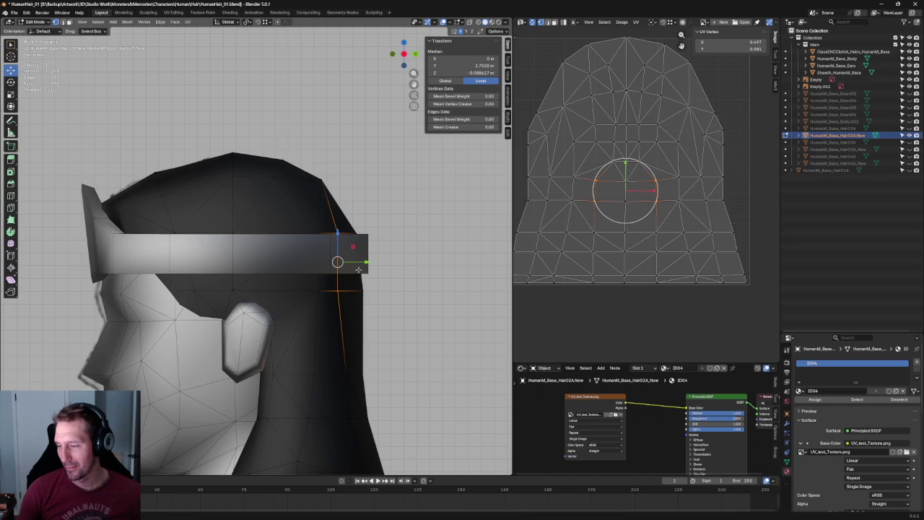
{"action": "scroll", "coordinate": [354, 269], "scroll_direction": "down", "scroll_amount": 3}
{"action": "mouse_move", "coordinate": [354, 268]}
{"action": "middle_mouse_down"}
{"action": "mouse_move", "coordinate": [300, 328]}
{"action": "mouse_move", "coordinate": [274, 243]}
{"action": "mouse_move", "coordinate": [310, 292]}
{"action": "middle_mouse_up"}
{"action": "scroll", "coordinate": [300, 317], "scroll_direction": "up", "scroll_amount": 3}
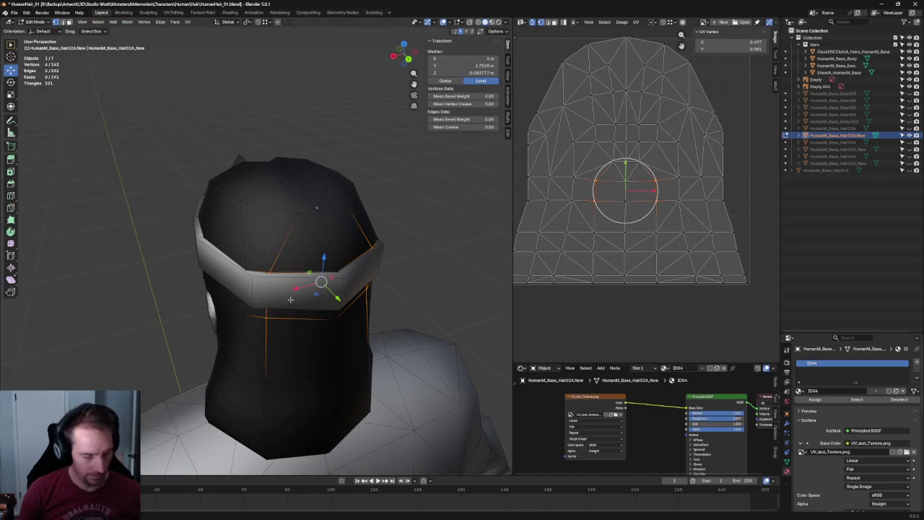
{"action": "key", "text": "g"}
{"action": "key", "text": "g"}
{"action": "left_click", "coordinate": [310, 318]}
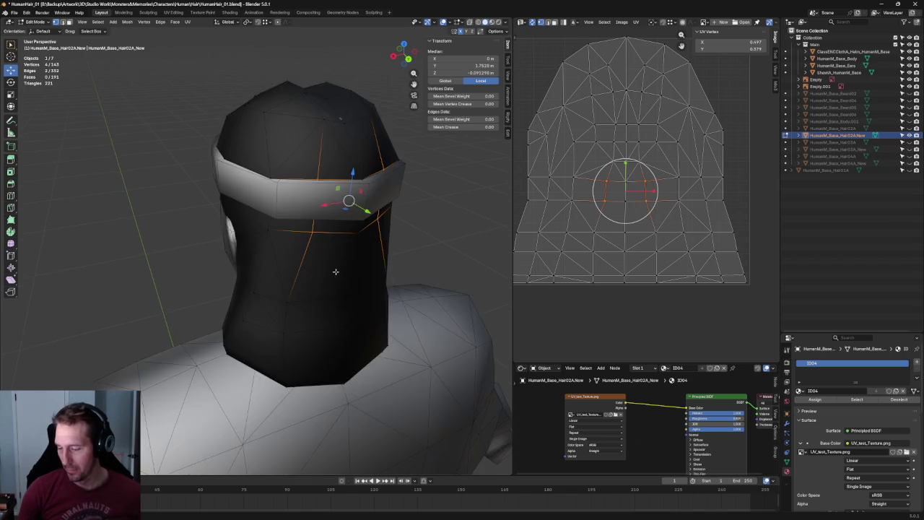
Slide an edge low on the cap's back along the surface into place
{"action": "middle_click_drag", "start_coordinate": [322, 342], "coordinate": [307, 304]}
{"action": "left_click", "coordinate": [274, 321]}
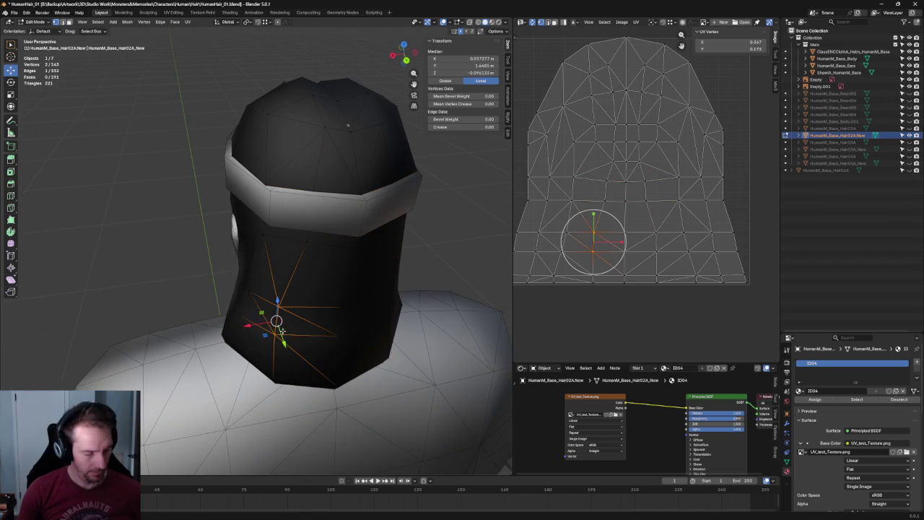
{"action": "key", "text": "g"}
{"action": "key", "text": "g"}
{"action": "left_click", "coordinate": [303, 330]}
{"action": "scroll", "coordinate": [310, 317], "scroll_direction": "down", "scroll_amount": 5}
Switch to the straight Back view through the View pie
{"action": "middle_click_drag", "start_coordinate": [318, 304], "coordinate": [351, 284]}
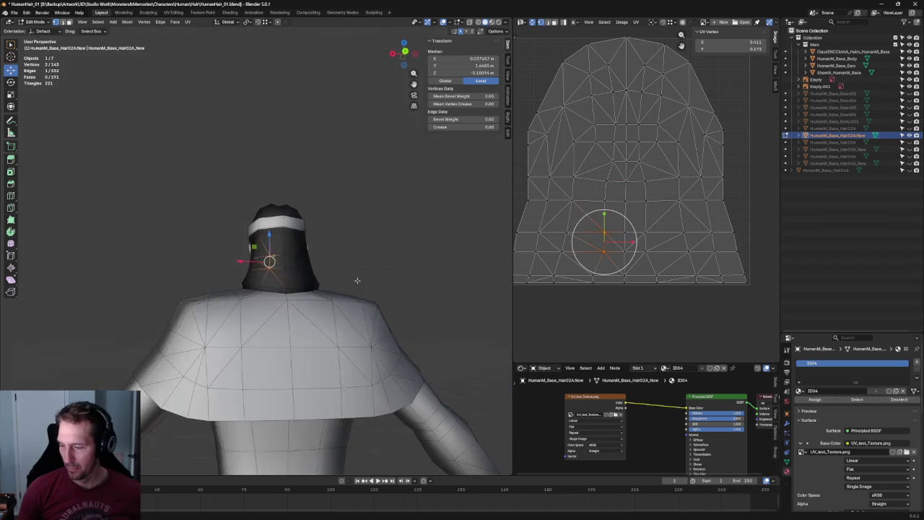
{"action": "key", "text": "grave"}
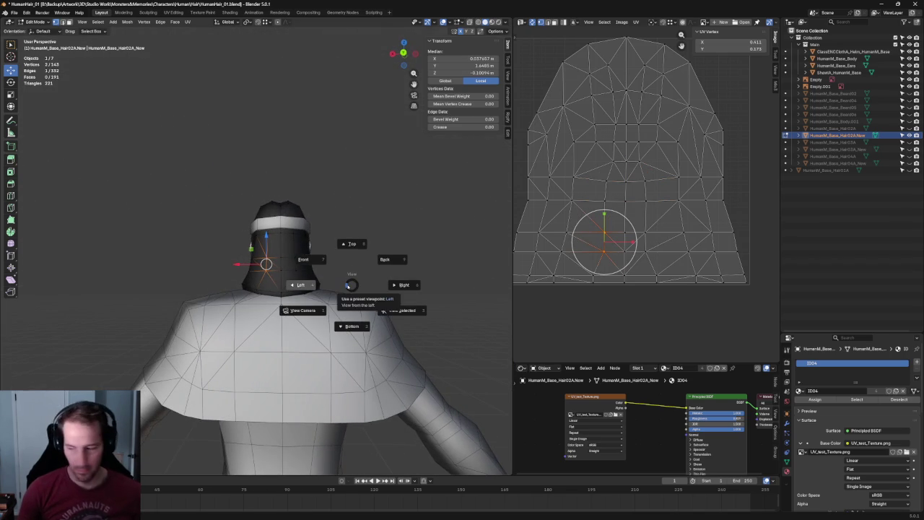
{"action": "left_click", "coordinate": [385, 259]}
{"action": "scroll", "coordinate": [292, 291], "scroll_direction": "up", "scroll_amount": 6}
Clear the selection, turn on X-ray, and view the head straight from behind
{"action": "left_click", "coordinate": [180, 269]}
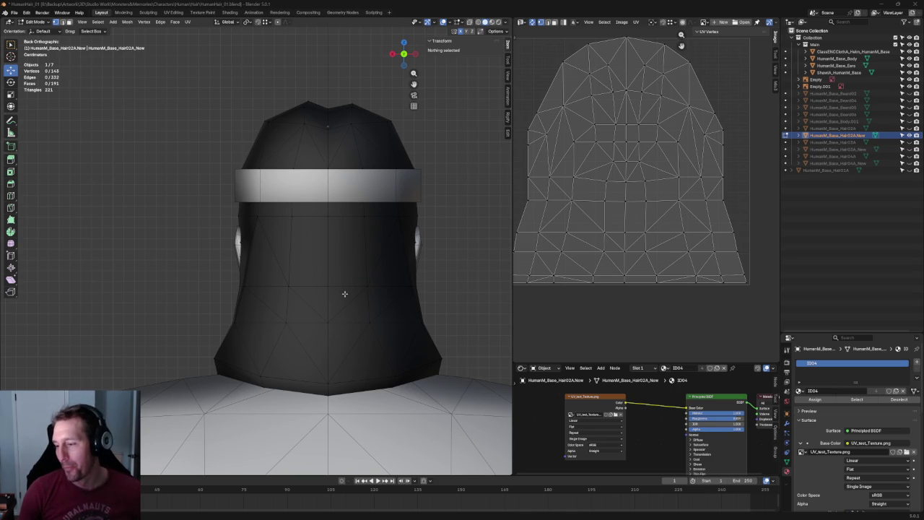
{"action": "mouse_move", "coordinate": [202, 159]}
{"action": "middle_mouse_down"}
{"action": "mouse_move", "coordinate": [410, 234]}
{"action": "mouse_move", "coordinate": [305, 221]}
{"action": "mouse_move", "coordinate": [415, 226]}
{"action": "mouse_move", "coordinate": [373, 284]}
{"action": "mouse_move", "coordinate": [406, 268]}
{"action": "mouse_move", "coordinate": [301, 277]}
{"action": "mouse_move", "coordinate": [299, 294]}
{"action": "mouse_move", "coordinate": [296, 279]}
{"action": "mouse_move", "coordinate": [330, 282]}
{"action": "mouse_move", "coordinate": [299, 283]}
{"action": "middle_mouse_up"}
{"action": "key", "text": "alt+z"}
{"action": "key", "text": "alt+z"}
{"action": "scroll", "coordinate": [415, 227], "scroll_direction": "up", "scroll_amount": 2}
{"action": "key", "text": "grave"}
{"action": "left_click", "coordinate": [356, 262]}
{"action": "scroll", "coordinate": [249, 238], "scroll_direction": "up", "scroll_amount": 3}
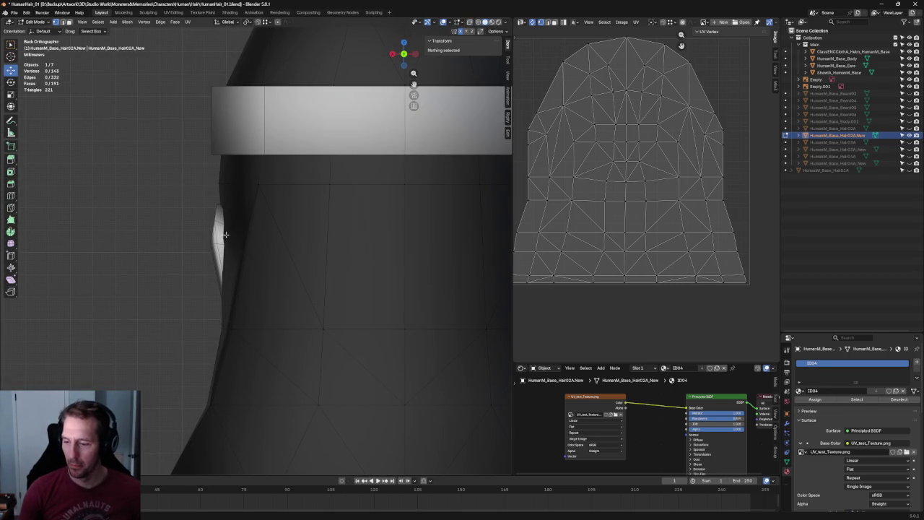
Move the vertex beside the left ear inward along X, trying then cancelling height adjustments
{"action": "left_click", "coordinate": [223, 238]}
{"action": "key", "text": "g"}
{"action": "key", "text": "x"}
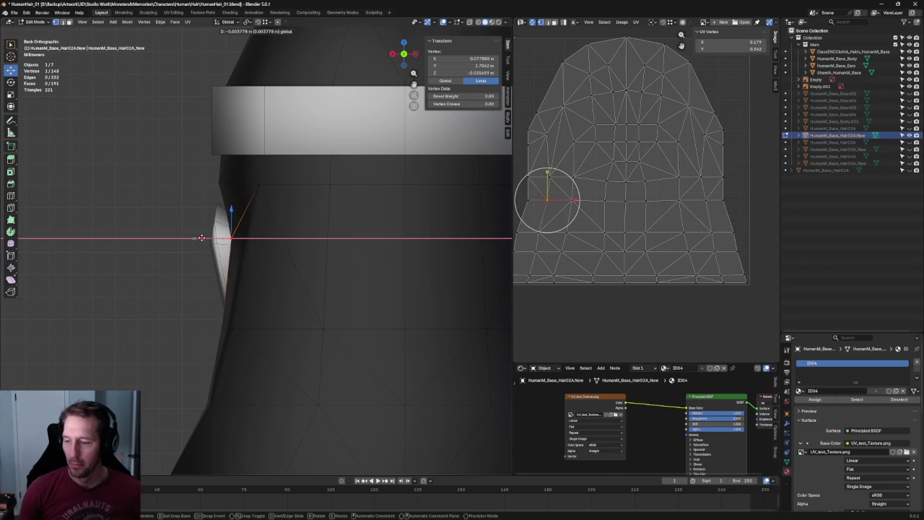
{"action": "left_click", "coordinate": [205, 237]}
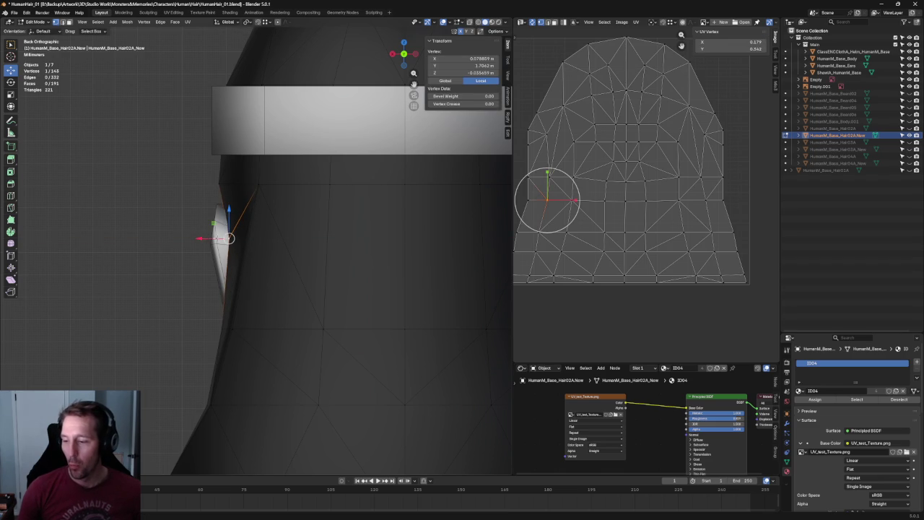
{"action": "key", "text": "KP_3"}
{"action": "key", "text": "g"}
{"action": "key", "text": "y"}
{"action": "key", "text": "Escape"}
{"action": "key", "text": "g"}
{"action": "key", "text": "z"}
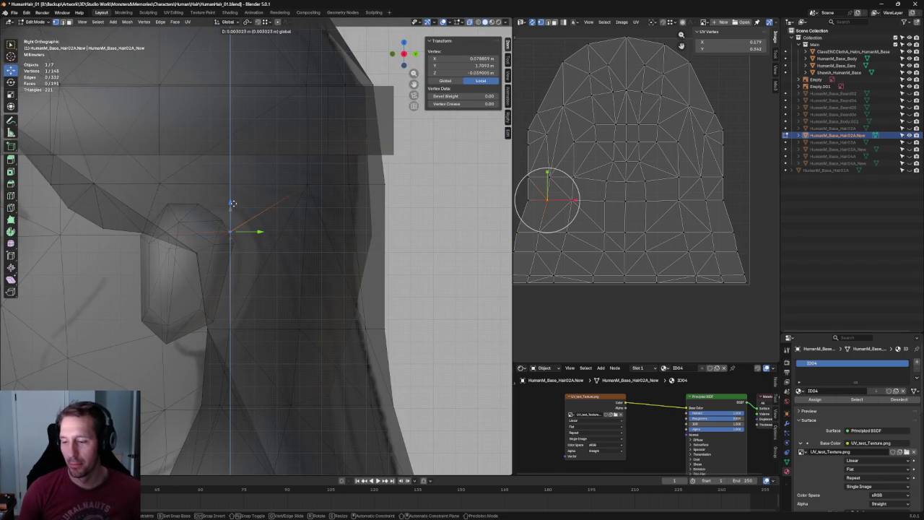
{"action": "key", "text": "Escape"}
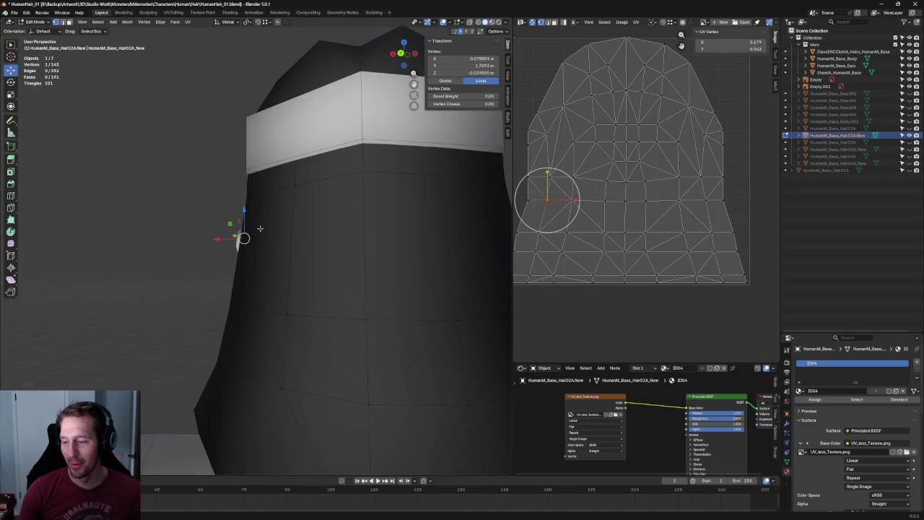
Back in the rear view, pull the vertex just above the ear inward along X
{"action": "middle_click_drag", "start_coordinate": [233, 203], "coordinate": [265, 228]}
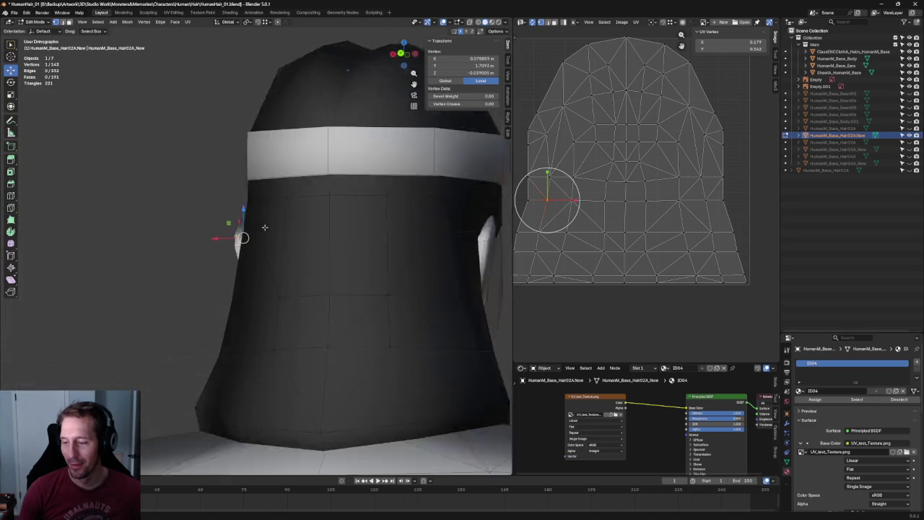
{"action": "key", "text": "KP_3"}
{"action": "key", "text": "grave"}
{"action": "left_click", "coordinate": [304, 255]}
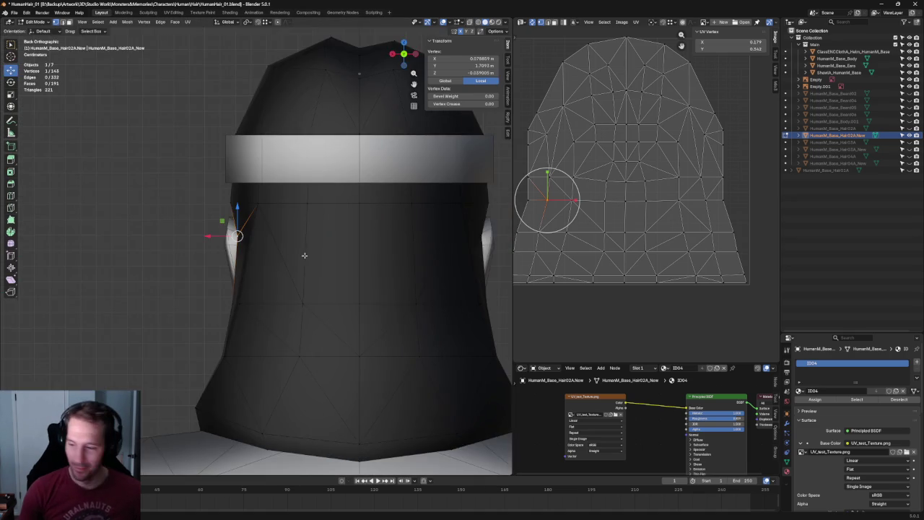
{"action": "scroll", "coordinate": [242, 259], "scroll_direction": "up", "scroll_amount": 2}
{"action": "left_click", "coordinate": [221, 180]}
{"action": "scroll", "coordinate": [221, 181], "scroll_direction": "down", "scroll_amount": 2}
{"action": "middle_click_drag", "start_coordinate": [220, 184], "coordinate": [206, 249], "text": "shift"}
{"action": "key", "text": "g"}
{"action": "key", "text": "x"}
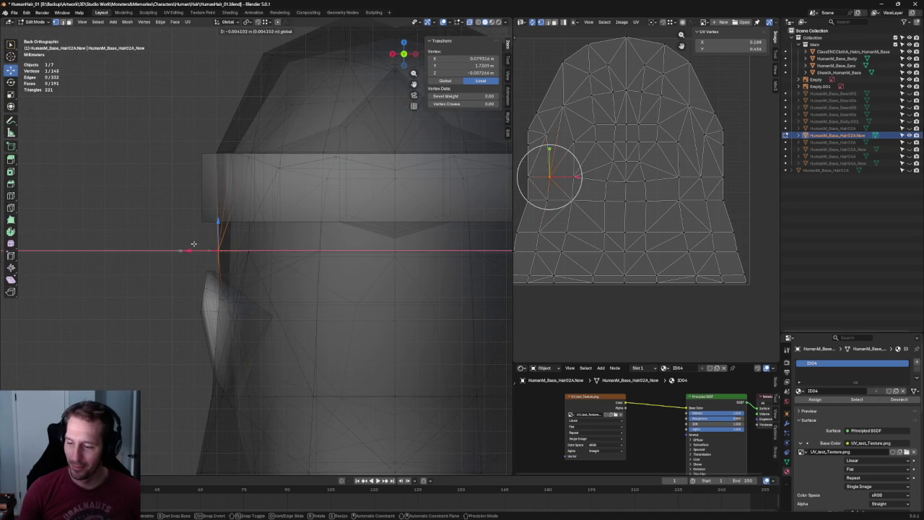
{"action": "left_click", "coordinate": [193, 244]}
Try and cancel an X move on another ear-side vertex, then select all and deselect the mesh
{"action": "key", "text": "alt+z"}
{"action": "left_click", "coordinate": [217, 297]}
{"action": "key", "text": "g"}
{"action": "key", "text": "x"}
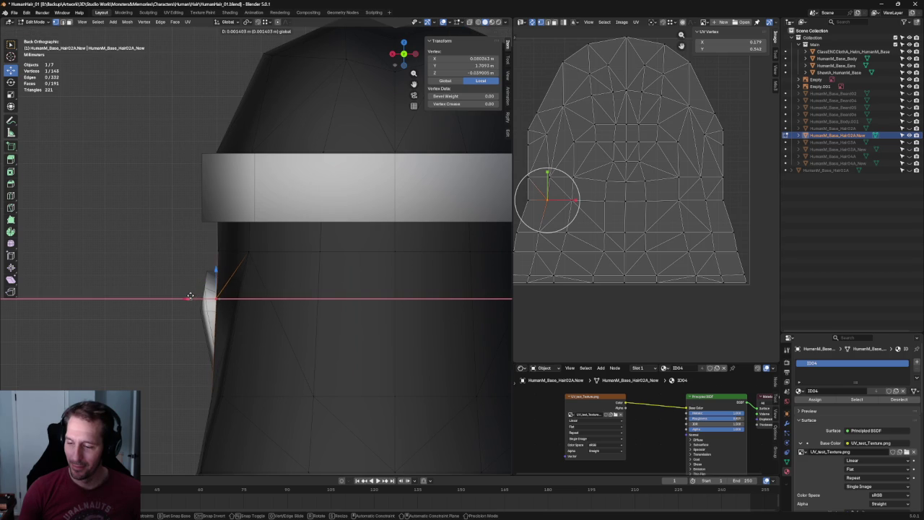
{"action": "key", "text": "Escape"}
{"action": "key", "text": "a"}
{"action": "scroll", "coordinate": [129, 305], "scroll_direction": "down", "scroll_amount": 5}
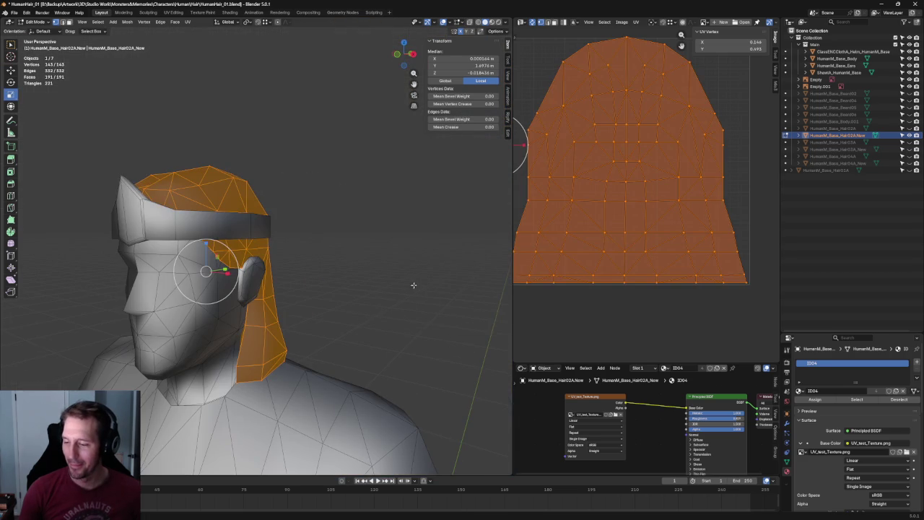
{"action": "key", "text": "alt+z"}
{"action": "key", "text": "alt+a"}
Box-select the near-side neck vertices and move them front to back along Y
{"action": "scroll", "coordinate": [389, 295], "scroll_direction": "up", "scroll_amount": 1}
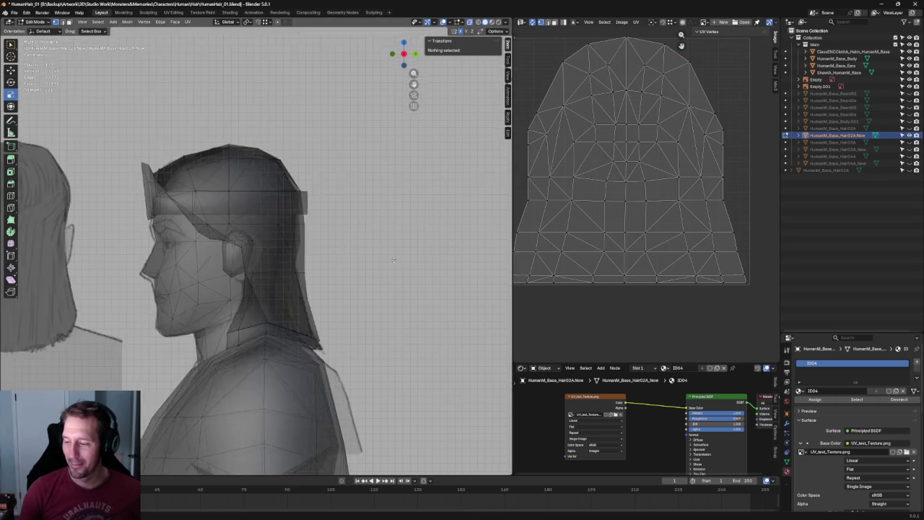
{"action": "scroll", "coordinate": [397, 316], "scroll_direction": "up", "scroll_amount": 3}
{"action": "left_click_drag", "start_coordinate": [299, 340], "coordinate": [202, 346]}
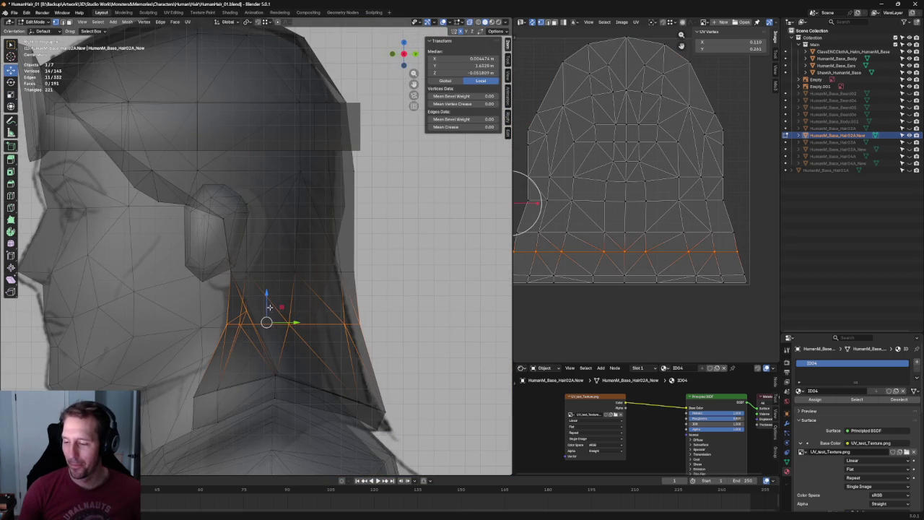
{"action": "key", "text": "alt+z"}
{"action": "key", "text": "alt+z"}
{"action": "left_click_drag", "start_coordinate": [210, 315], "coordinate": [244, 333]}
{"action": "key", "text": "alt+z"}
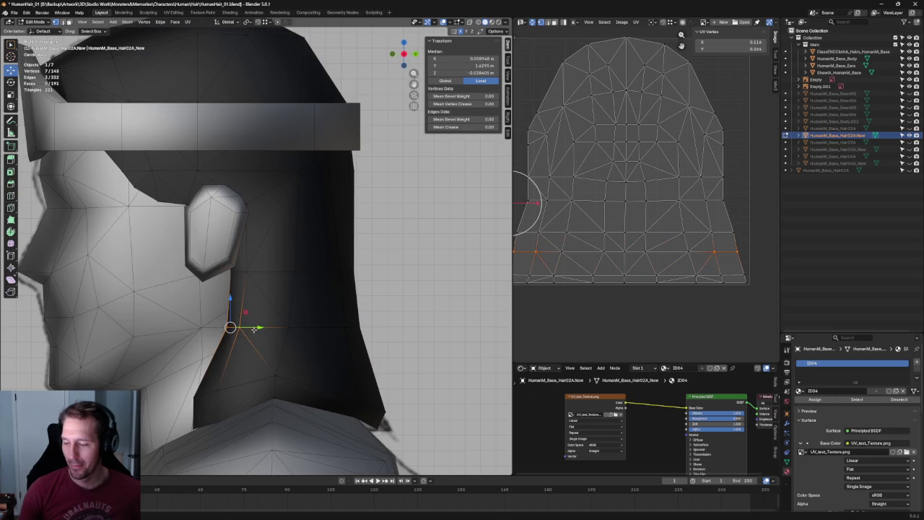
{"action": "key", "text": "g"}
{"action": "key", "text": "y"}
{"action": "left_click", "coordinate": [244, 328]}
Inspect single vertices below the ear and on top of the cap, then clear the selection
{"action": "left_click", "coordinate": [231, 326]}
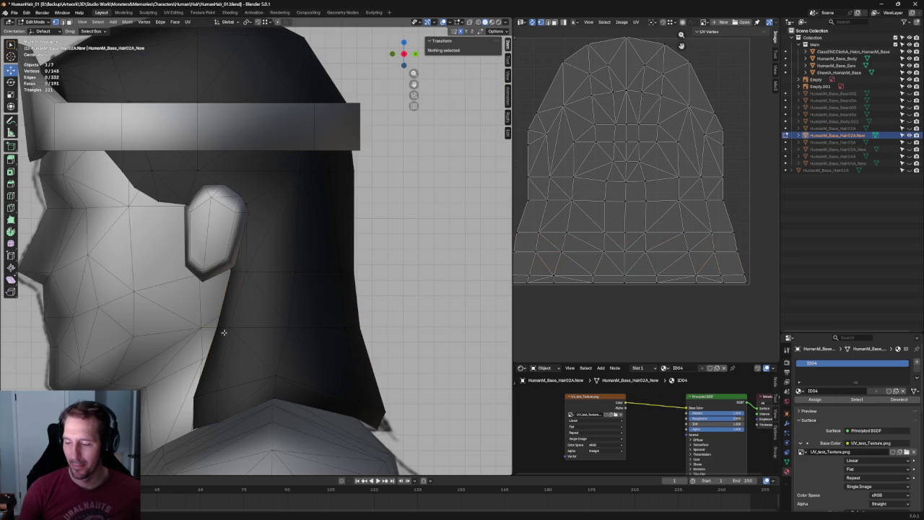
{"action": "left_click", "coordinate": [426, 291]}
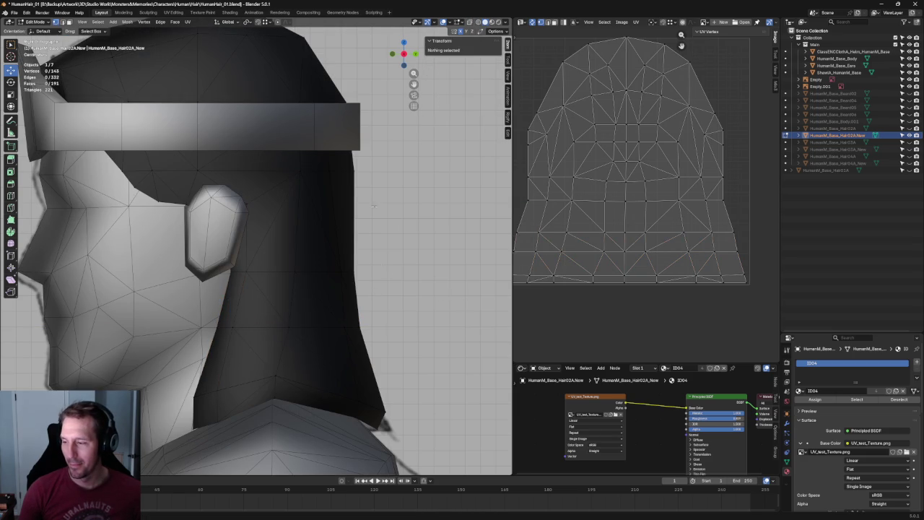
{"action": "scroll", "coordinate": [373, 206], "scroll_direction": "down", "scroll_amount": 3}
{"action": "middle_click_drag", "start_coordinate": [226, 83], "coordinate": [226, 264], "text": "shift"}
{"action": "scroll", "coordinate": [226, 263], "scroll_direction": "up", "scroll_amount": 3}
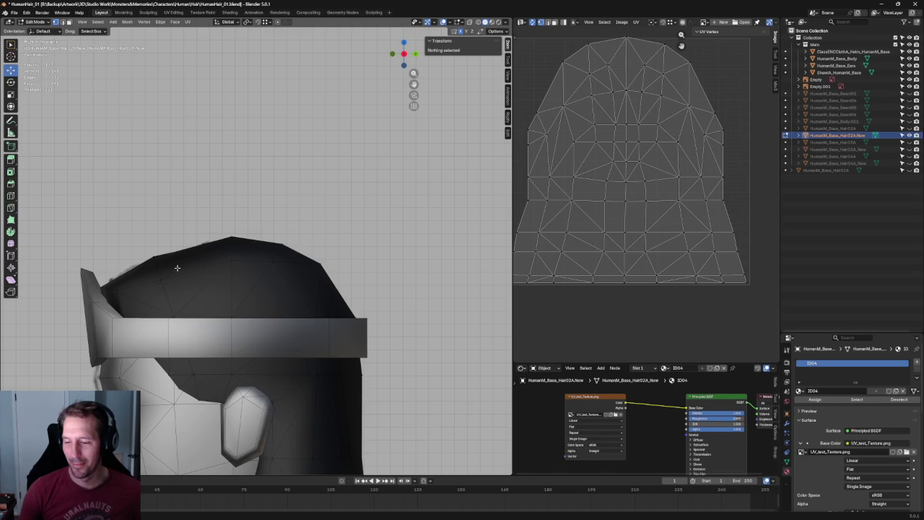
{"action": "key", "text": "alt+z"}
{"action": "left_click", "coordinate": [160, 274]}
{"action": "key", "text": "alt+z"}
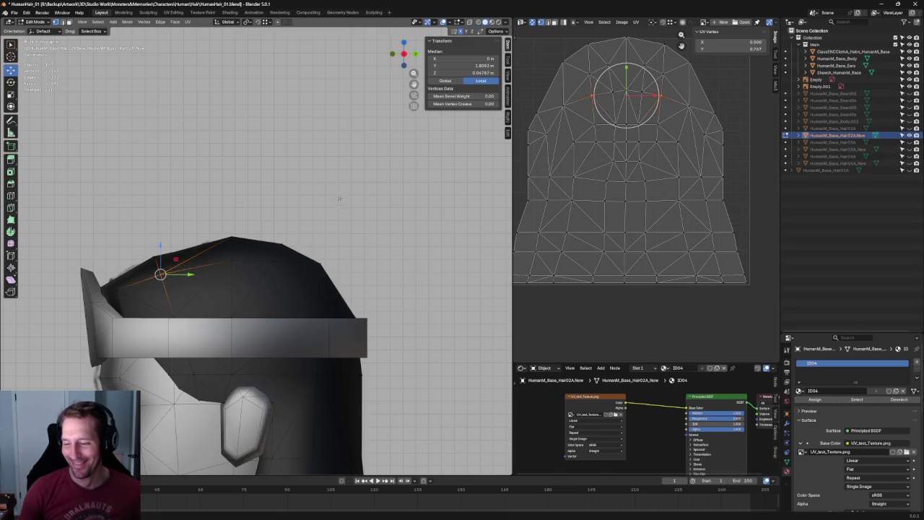
{"action": "left_click", "coordinate": [339, 197]}
Recentre the head in X-ray and move the hair's front-edge vertex along Y toward the sketch
{"action": "scroll", "coordinate": [339, 197], "scroll_direction": "down", "scroll_amount": 4}
{"action": "scroll", "coordinate": [151, 275], "scroll_direction": "up", "scroll_amount": 2}
{"action": "key", "text": "alt+z"}
{"action": "middle_click_drag", "start_coordinate": [68, 275], "coordinate": [151, 275], "text": "shift"}
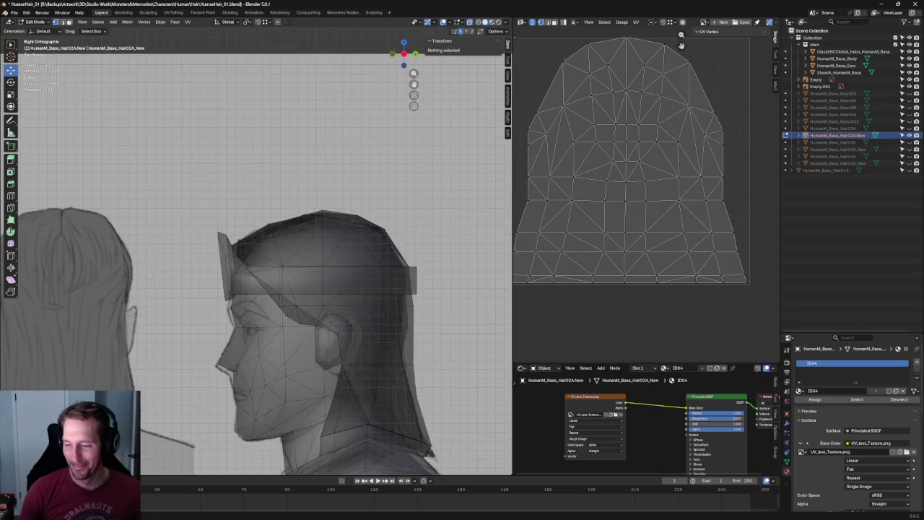
{"action": "scroll", "coordinate": [222, 252], "scroll_direction": "up", "scroll_amount": 3}
{"action": "left_click_drag", "start_coordinate": [223, 251], "coordinate": [236, 250]}
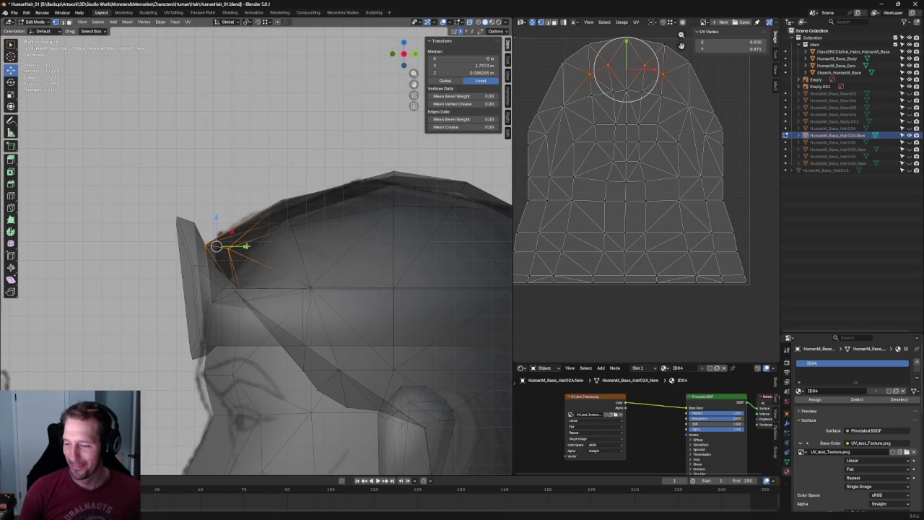
{"action": "key", "text": "g"}
{"action": "key", "text": "y"}
{"action": "left_click", "coordinate": [258, 246]}
Refine the front-edge hair vertex with a further Z move and a final free move
{"action": "key", "text": "g"}
{"action": "key", "text": "z"}
{"action": "left_click", "coordinate": [230, 221]}
{"action": "key", "text": "g"}
{"action": "left_click", "coordinate": [231, 224]}
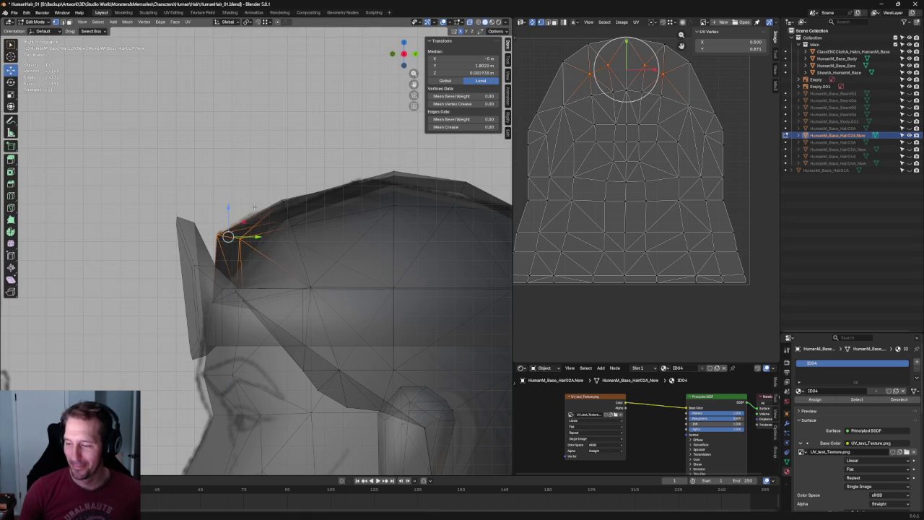
In Front view, drag a crown-edge vertex onto the sketch's head outline and deselect
{"action": "key", "text": "KP_1"}
{"action": "key", "text": "alt+a"}
{"action": "scroll", "coordinate": [254, 208], "scroll_direction": "down", "scroll_amount": 3}
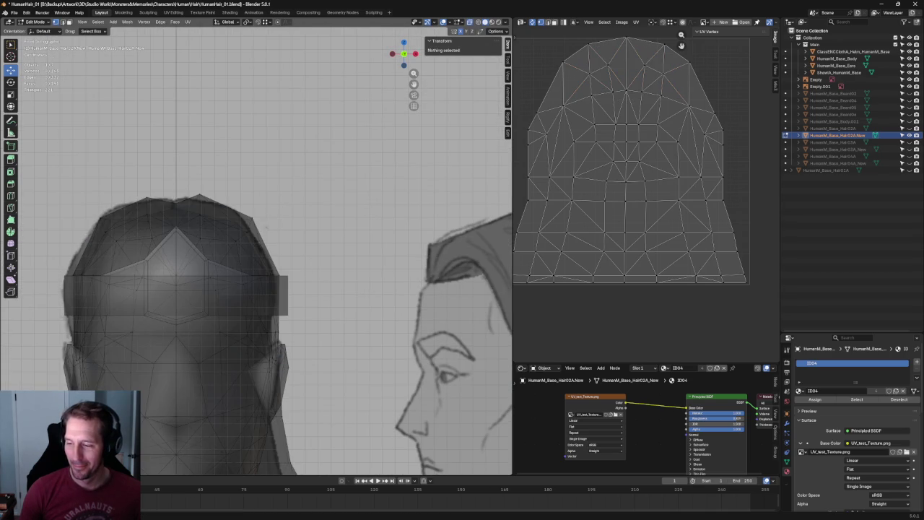
{"action": "left_click", "coordinate": [253, 217]}
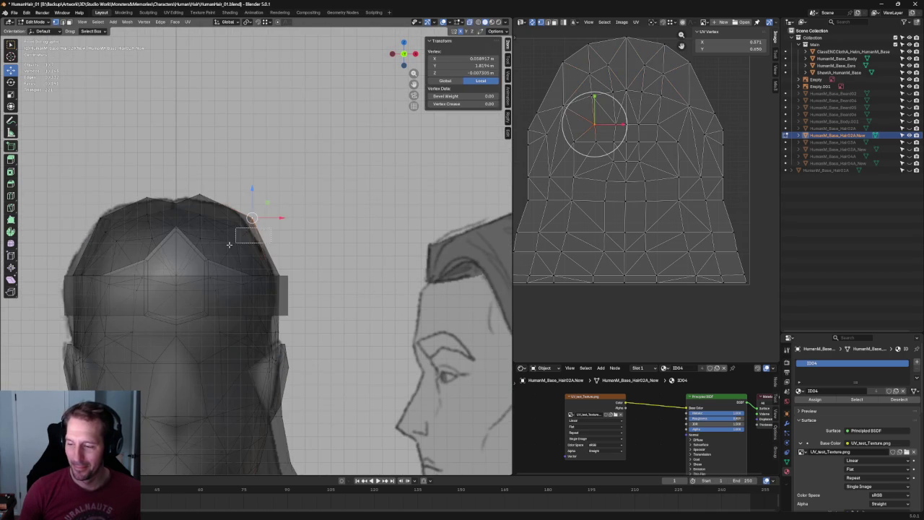
{"action": "left_click_drag", "start_coordinate": [228, 244], "coordinate": [223, 249], "text": "shift"}
{"action": "key", "text": "alt+z"}
{"action": "key", "text": "alt+z"}
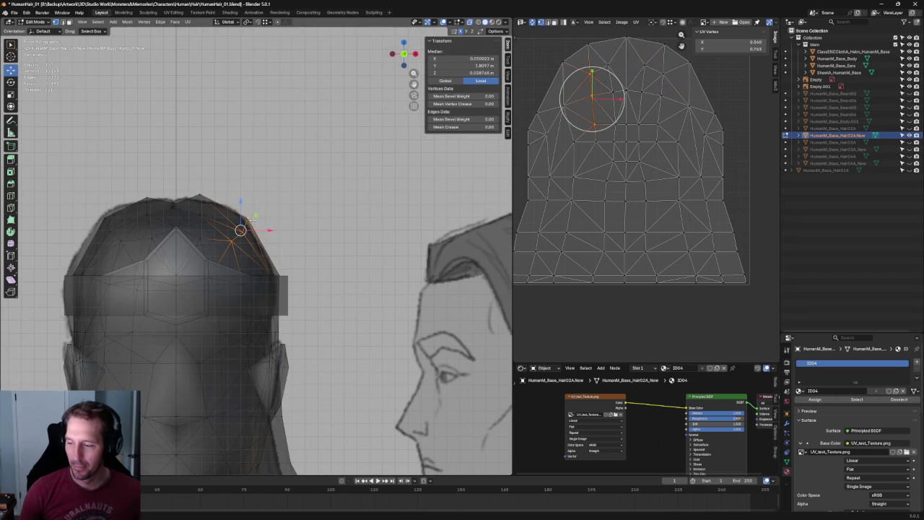
{"action": "key", "text": "alt+a"}
{"action": "left_click", "coordinate": [243, 231]}
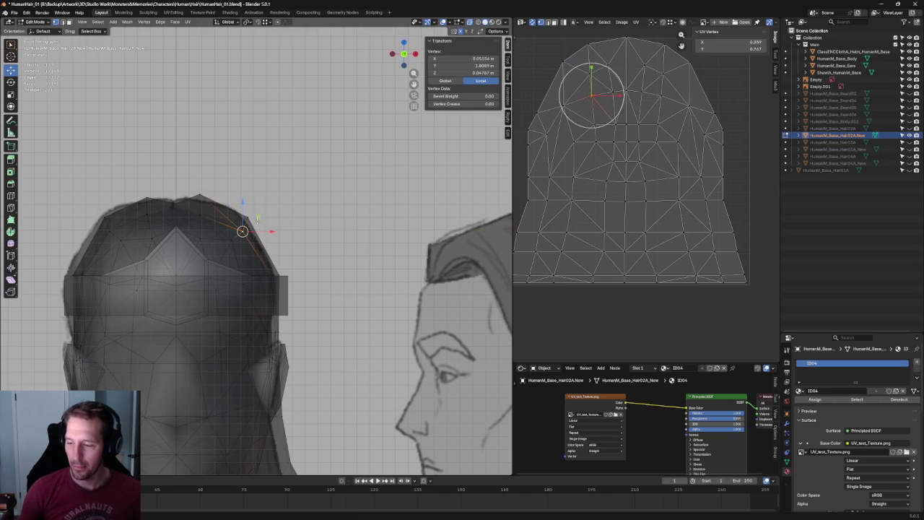
{"action": "left_click_drag", "start_coordinate": [243, 231], "coordinate": [256, 215]}
{"action": "key", "text": "alt+a"}
{"action": "scroll", "coordinate": [254, 214], "scroll_direction": "down", "scroll_amount": 5}
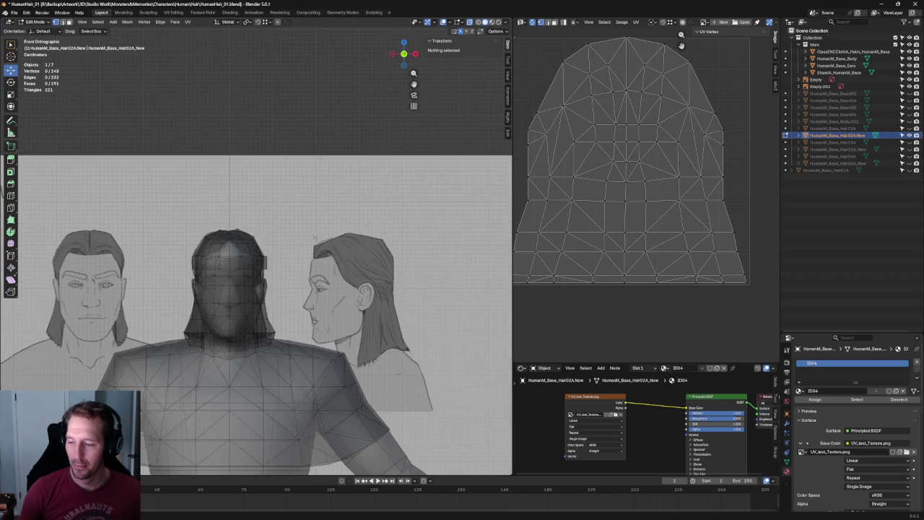
In Right Ortho, drag a side hair vertex onto the sketch's side silhouette
{"action": "key", "text": "KP_3"}
{"action": "scroll", "coordinate": [257, 246], "scroll_direction": "up", "scroll_amount": 6}
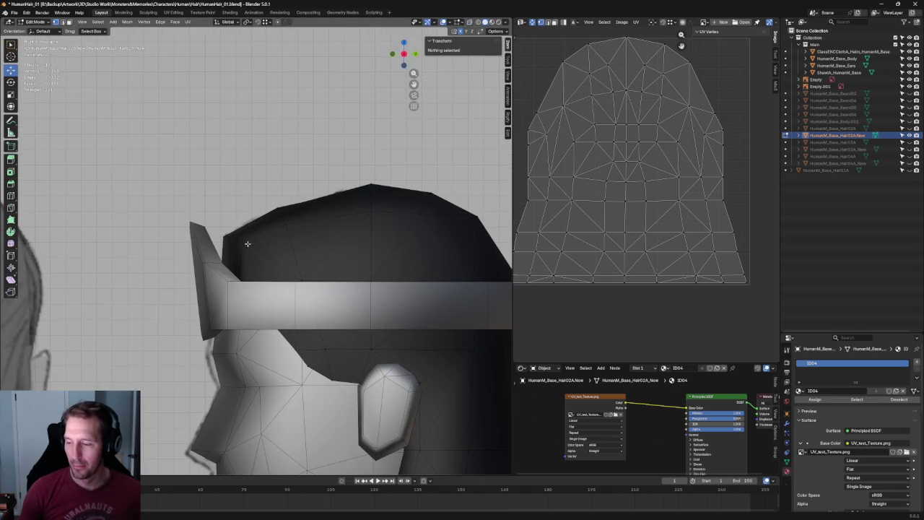
{"action": "left_click", "coordinate": [243, 238]}
{"action": "mouse_move", "coordinate": [243, 238]}
{"action": "left_mouse_down"}
{"action": "mouse_move", "coordinate": [264, 229]}
{"action": "mouse_move", "coordinate": [248, 241]}
{"action": "left_mouse_up"}
{"action": "key", "text": "alt+a"}
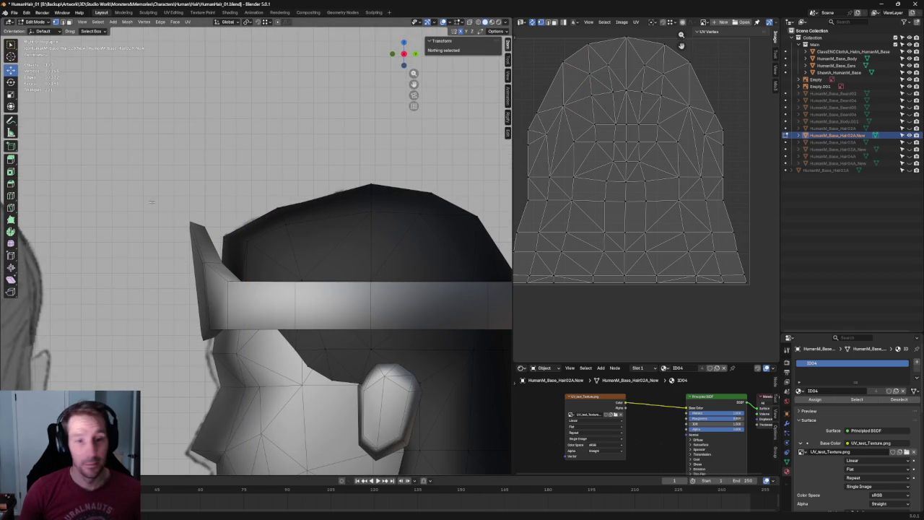
With X-ray on, box-select the nape vertices and slide them along Y to the sketch
{"action": "scroll", "coordinate": [158, 219], "scroll_direction": "down", "scroll_amount": 3}
{"action": "scroll", "coordinate": [158, 219], "scroll_direction": "down", "scroll_amount": 1}
{"action": "scroll", "coordinate": [202, 238], "scroll_direction": "down", "scroll_amount": 1}
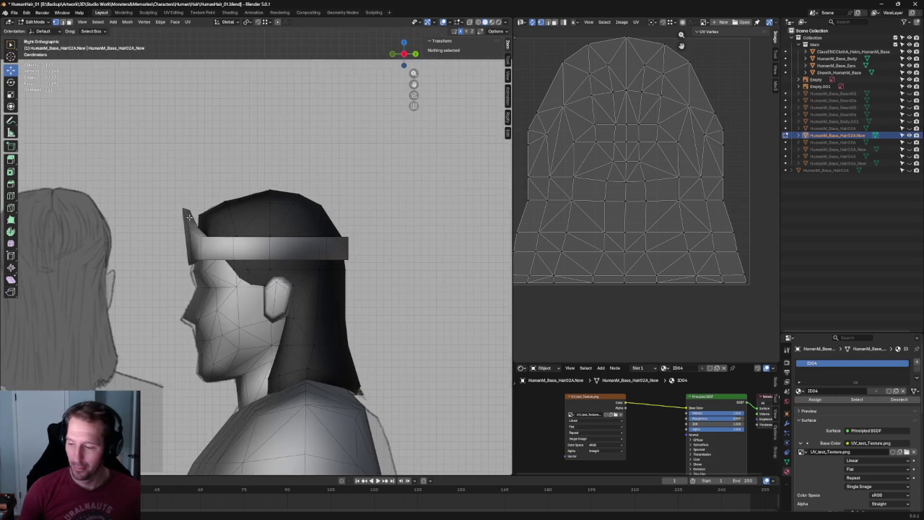
{"action": "scroll", "coordinate": [252, 259], "scroll_direction": "down", "scroll_amount": 1}
{"action": "key", "text": "alt+z"}
{"action": "scroll", "coordinate": [310, 285], "scroll_direction": "up", "scroll_amount": 4}
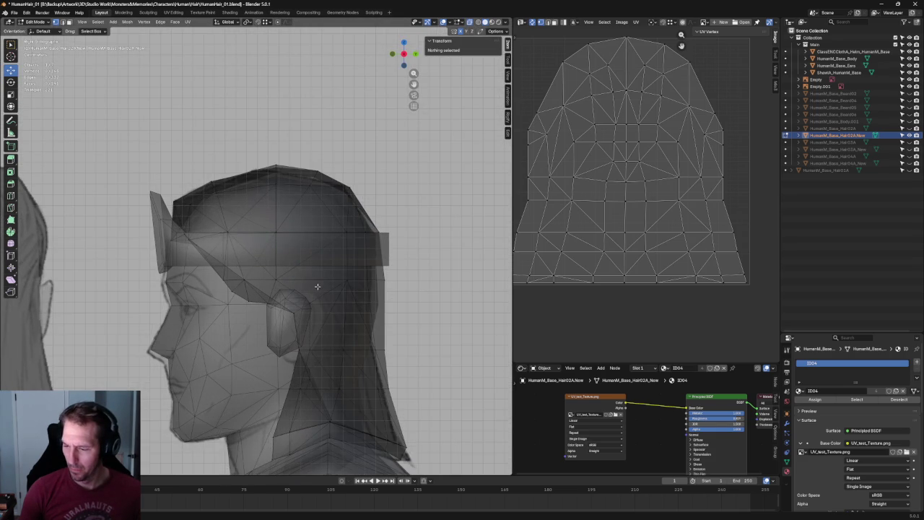
{"action": "middle_click_drag", "start_coordinate": [376, 299], "coordinate": [309, 267], "text": "shift"}
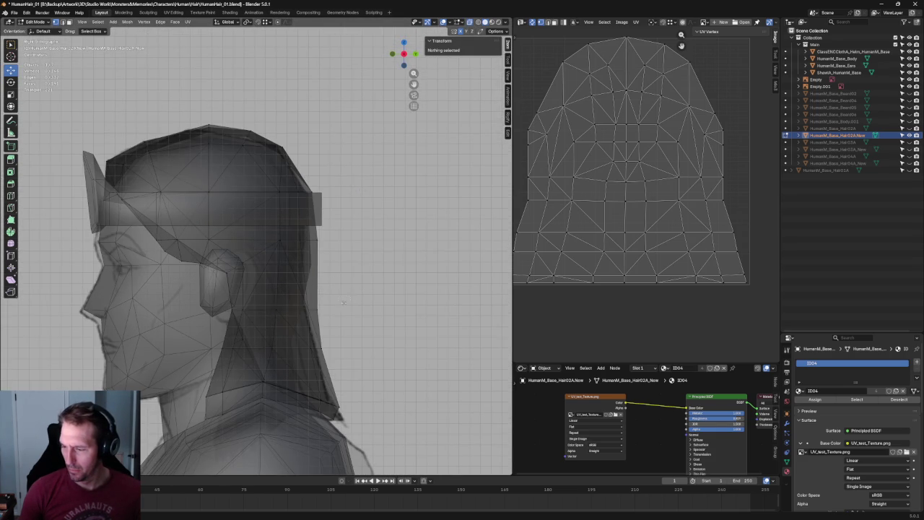
{"action": "left_click_drag", "start_coordinate": [302, 317], "coordinate": [303, 318]}
{"action": "key", "text": "g"}
{"action": "key", "text": "y"}
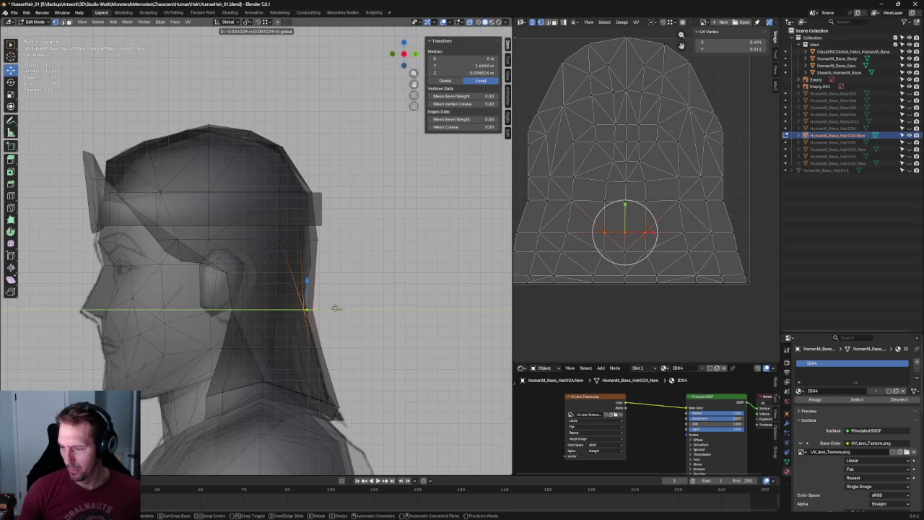
{"action": "left_click", "coordinate": [337, 309]}
{"action": "key", "text": "alt+z"}
{"action": "key", "text": "alt+a"}
Box-select the hair-edge vertices behind the neck in X-ray, then deselect them
{"action": "scroll", "coordinate": [295, 309], "scroll_direction": "down", "scroll_amount": 3}
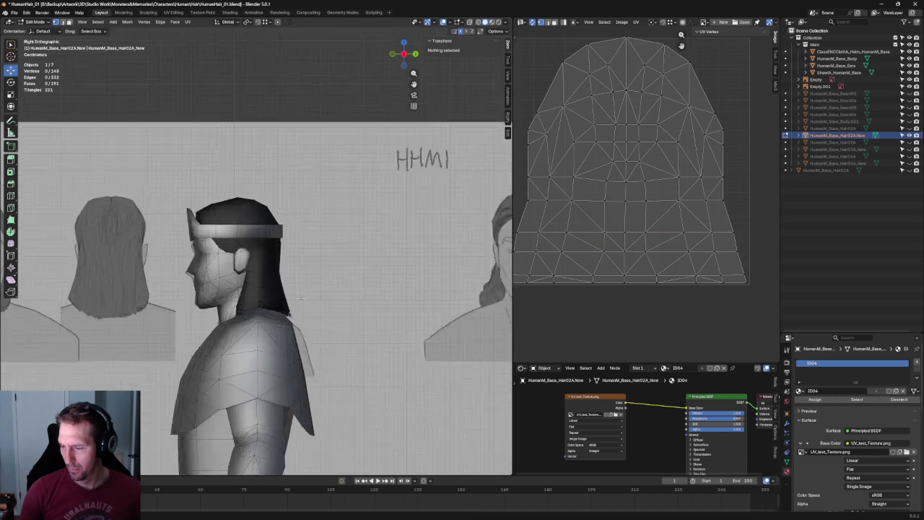
{"action": "scroll", "coordinate": [294, 308], "scroll_direction": "up", "scroll_amount": 4}
{"action": "key", "text": "alt+z"}
{"action": "left_click_drag", "start_coordinate": [291, 307], "coordinate": [260, 393]}
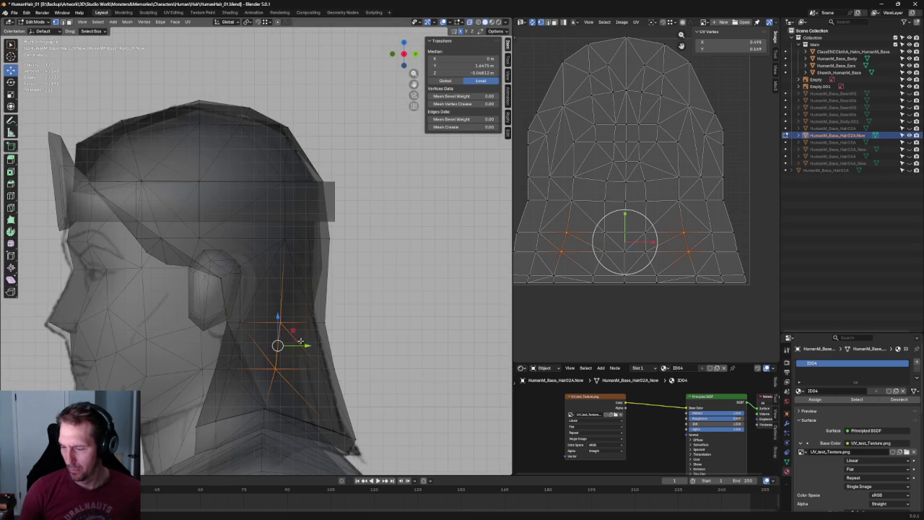
{"action": "key", "text": "alt+z"}
{"action": "key", "text": "alt+a"}
{"action": "scroll", "coordinate": [352, 309], "scroll_direction": "down", "scroll_amount": 3}
{"action": "scroll", "coordinate": [352, 309], "scroll_direction": "down", "scroll_amount": 1}
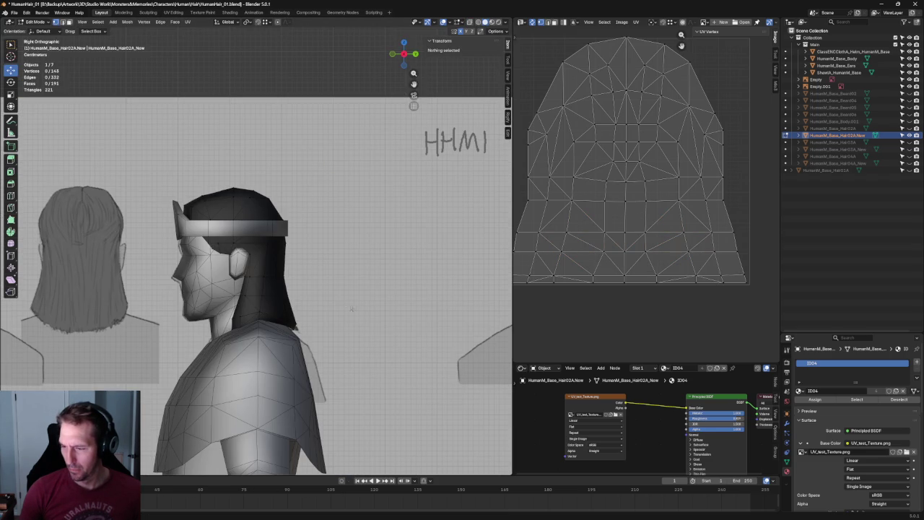
{"action": "scroll", "coordinate": [322, 351], "scroll_direction": "up", "scroll_amount": 2}
{"action": "scroll", "coordinate": [312, 289], "scroll_direction": "up", "scroll_amount": 2}
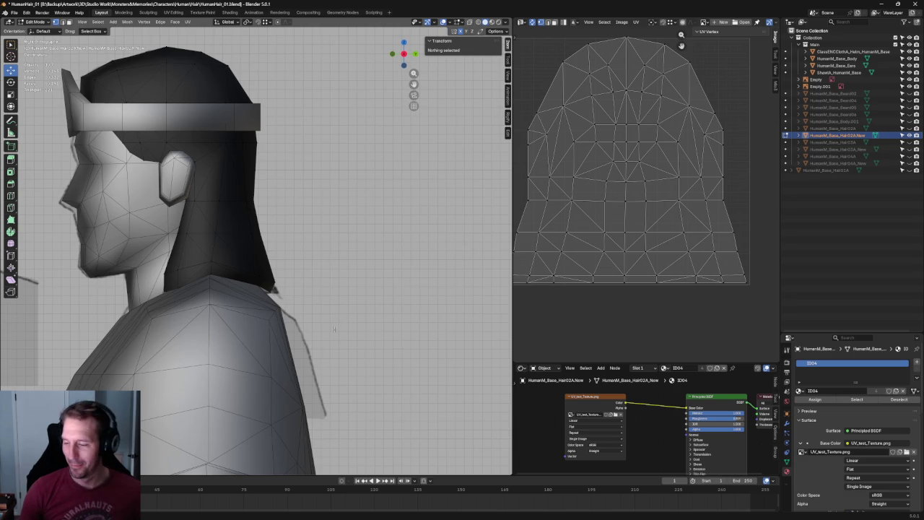
Move the shoulder hair vertex to the shoulder line, then check it from the side and back
{"action": "left_click", "coordinate": [269, 292]}
{"action": "key", "text": "g"}
{"action": "left_click", "coordinate": [288, 293]}
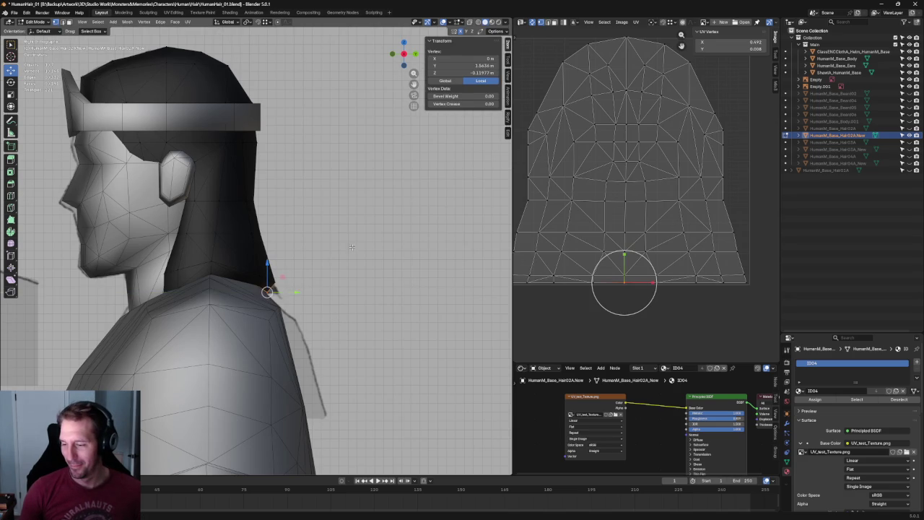
{"action": "key", "text": "KP_3"}
{"action": "key", "text": "ctrl+KP_1"}
{"action": "key", "text": "grave"}
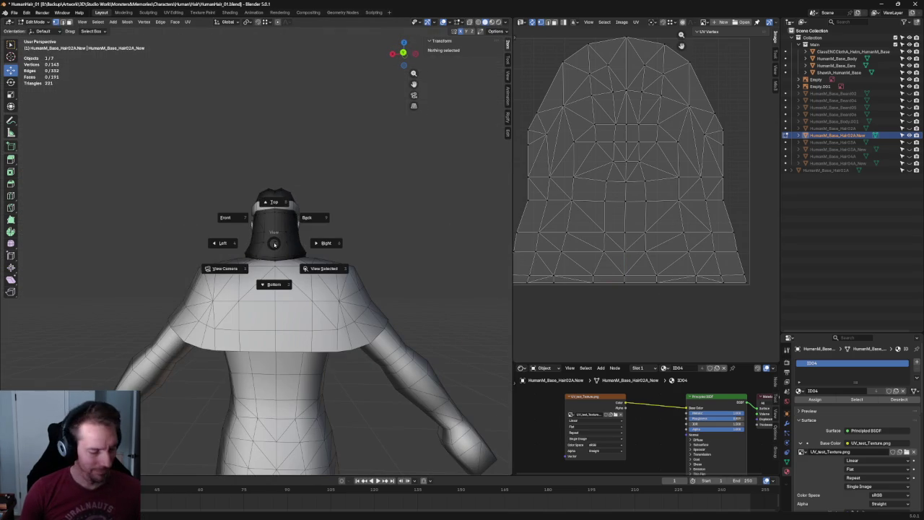
In right side view, slide the hair vertex just below the band along Y
{"action": "key", "text": "Escape"}
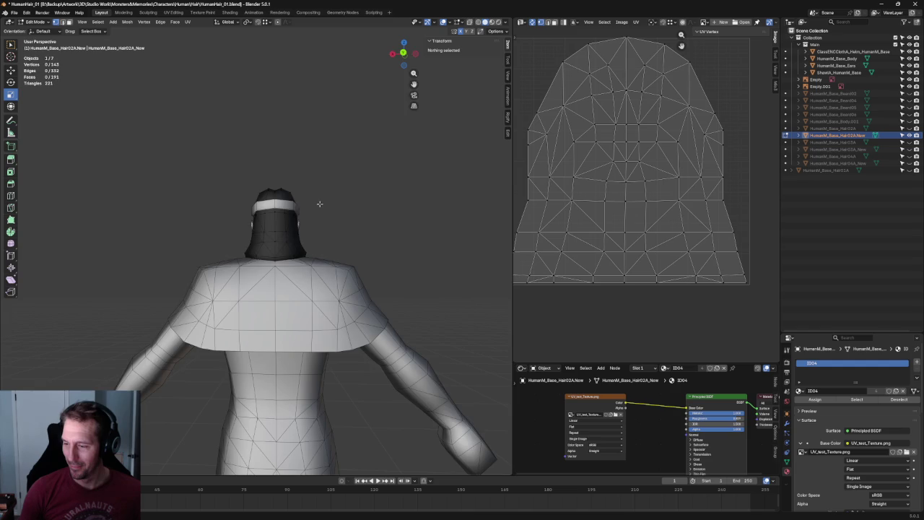
{"action": "key", "text": "KP_3"}
{"action": "scroll", "coordinate": [328, 288], "scroll_direction": "up", "scroll_amount": 3}
{"action": "scroll", "coordinate": [332, 299], "scroll_direction": "up", "scroll_amount": 2}
{"action": "scroll", "coordinate": [334, 306], "scroll_direction": "up", "scroll_amount": 1}
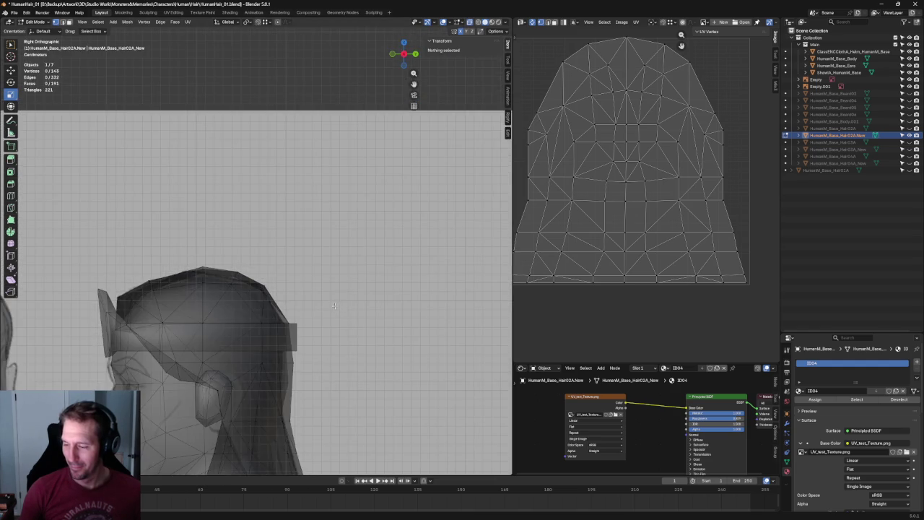
{"action": "scroll", "coordinate": [335, 306], "scroll_direction": "up", "scroll_amount": 2}
{"action": "scroll", "coordinate": [334, 306], "scroll_direction": "up", "scroll_amount": 2}
{"action": "left_click", "coordinate": [358, 238]}
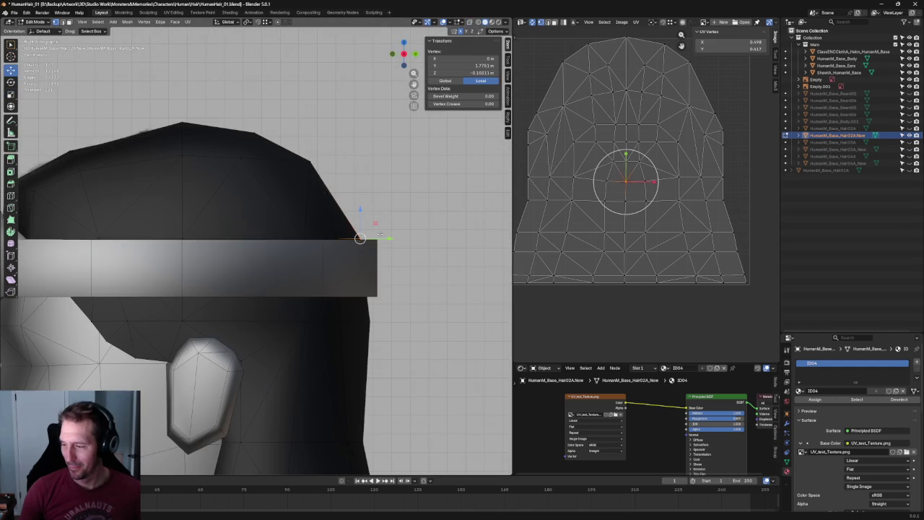
{"action": "key", "text": "g"}
{"action": "key", "text": "y"}
{"action": "left_click", "coordinate": [389, 239]}
{"action": "key", "text": "alt+a"}
Move another hair-cap vertex along Y, then shift it sideways along X from behind
{"action": "scroll", "coordinate": [366, 238], "scroll_direction": "down", "scroll_amount": 4}
{"action": "mouse_move", "coordinate": [366, 239]}
{"action": "middle_mouse_down"}
{"action": "mouse_move", "coordinate": [332, 293]}
{"action": "mouse_move", "coordinate": [306, 272]}
{"action": "mouse_move", "coordinate": [320, 248]}
{"action": "middle_mouse_up"}
{"action": "left_click", "coordinate": [307, 267]}
{"action": "left_click", "coordinate": [306, 272]}
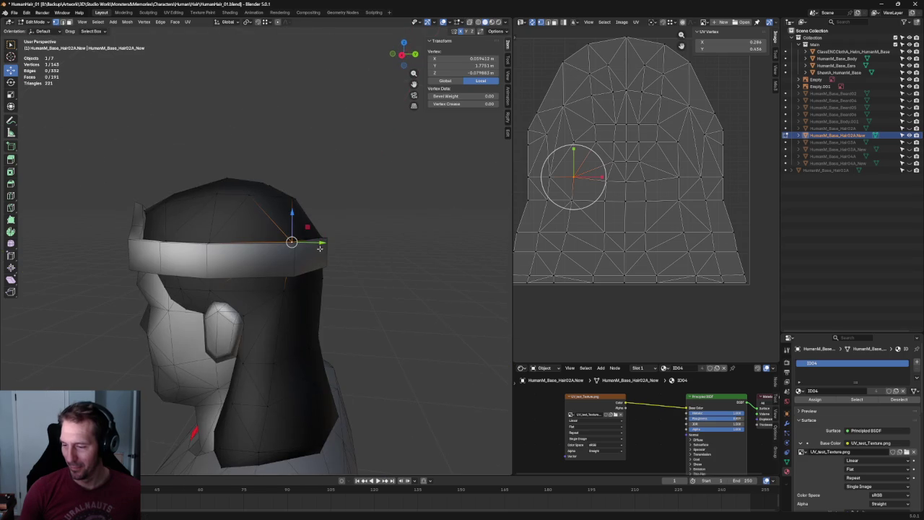
{"action": "key", "text": "KP_3"}
{"action": "key", "text": "g"}
{"action": "key", "text": "y"}
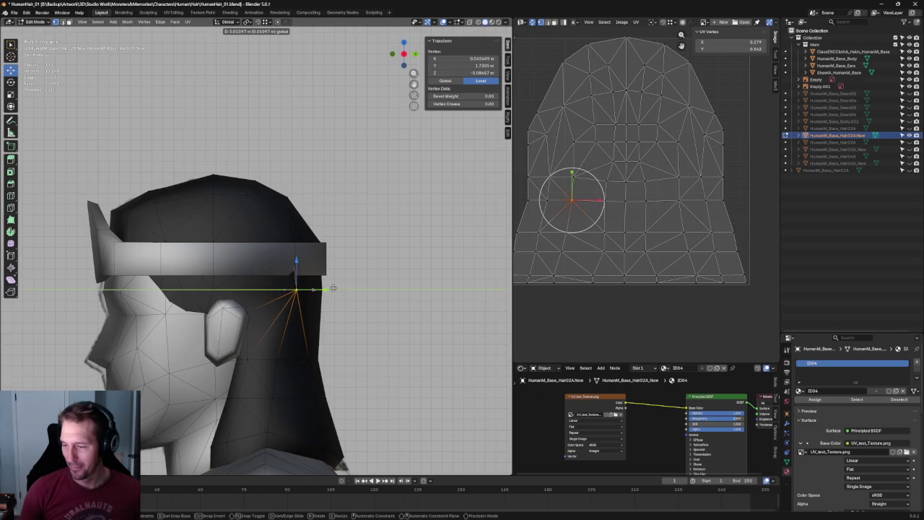
{"action": "left_click", "coordinate": [328, 289]}
{"action": "middle_click_drag", "start_coordinate": [328, 289], "coordinate": [261, 291]}
{"action": "key", "text": "g"}
{"action": "key", "text": "x"}
{"action": "left_click", "coordinate": [173, 319]}
{"action": "mouse_move", "coordinate": [173, 319]}
{"action": "middle_mouse_down"}
{"action": "mouse_move", "coordinate": [166, 323]}
{"action": "mouse_move", "coordinate": [300, 329]}
{"action": "mouse_move", "coordinate": [171, 318]}
{"action": "middle_mouse_up"}
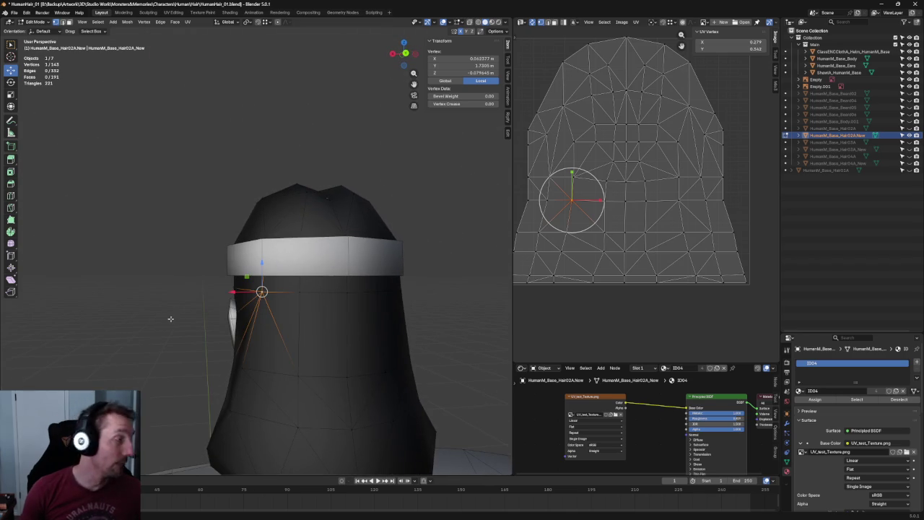
From the back view in X-ray, move the vertex beside the ear along X
{"action": "scroll", "coordinate": [216, 327], "scroll_direction": "up", "scroll_amount": 2}
{"action": "left_click", "coordinate": [222, 326]}
{"action": "middle_click_drag", "start_coordinate": [223, 327], "coordinate": [237, 330]}
{"action": "key", "text": "grave"}
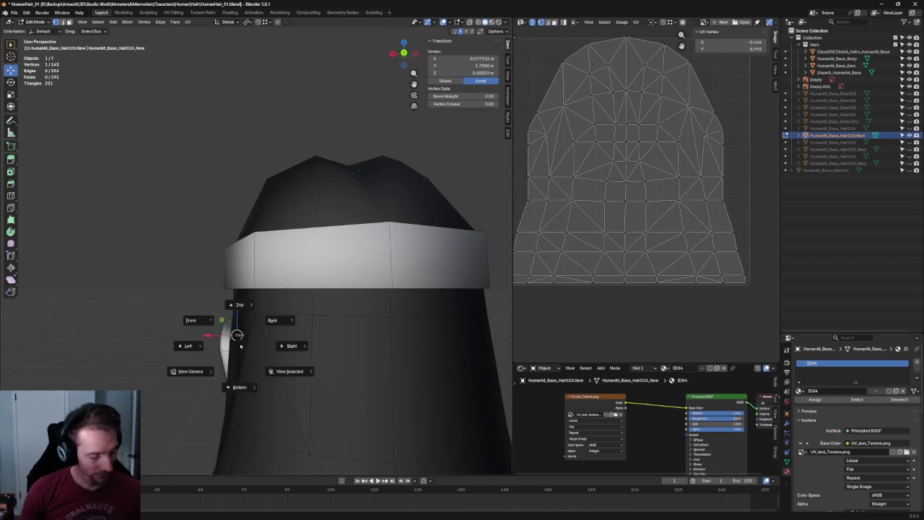
{"action": "left_click", "coordinate": [253, 327]}
{"action": "scroll", "coordinate": [234, 318], "scroll_direction": "up", "scroll_amount": 1}
{"action": "scroll", "coordinate": [243, 301], "scroll_direction": "up", "scroll_amount": 3}
{"action": "key", "text": "g"}
{"action": "key", "text": "x"}
{"action": "key", "text": "Escape"}
{"action": "key", "text": "alt+z"}
{"action": "left_click_drag", "start_coordinate": [193, 308], "coordinate": [236, 329]}
{"action": "key", "text": "g"}
{"action": "key", "text": "x"}
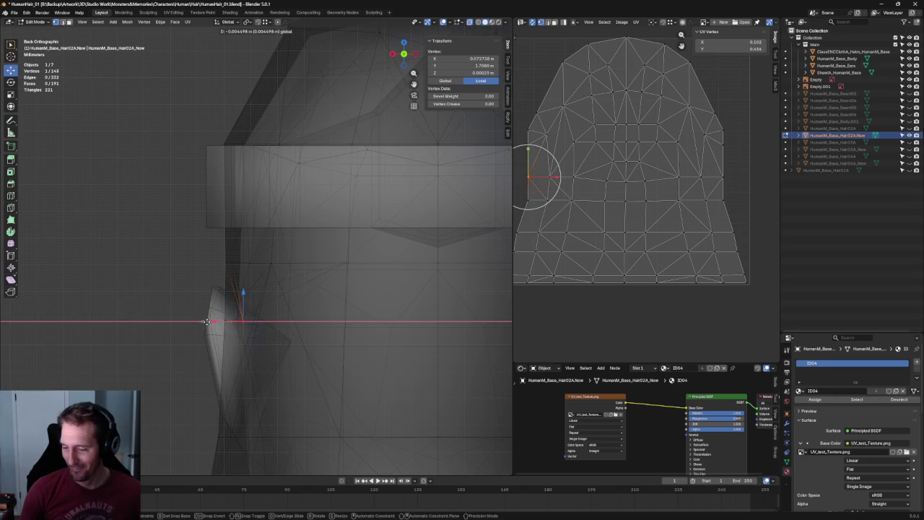
{"action": "left_click", "coordinate": [204, 320]}
Select the front hairline edge plus the top vertex, scale them on Y and move them along Y
{"action": "mouse_move", "coordinate": [237, 279]}
{"action": "middle_mouse_down"}
{"action": "mouse_move", "coordinate": [243, 340]}
{"action": "mouse_move", "coordinate": [237, 284]}
{"action": "middle_mouse_up"}
{"action": "key", "text": "KP_3"}
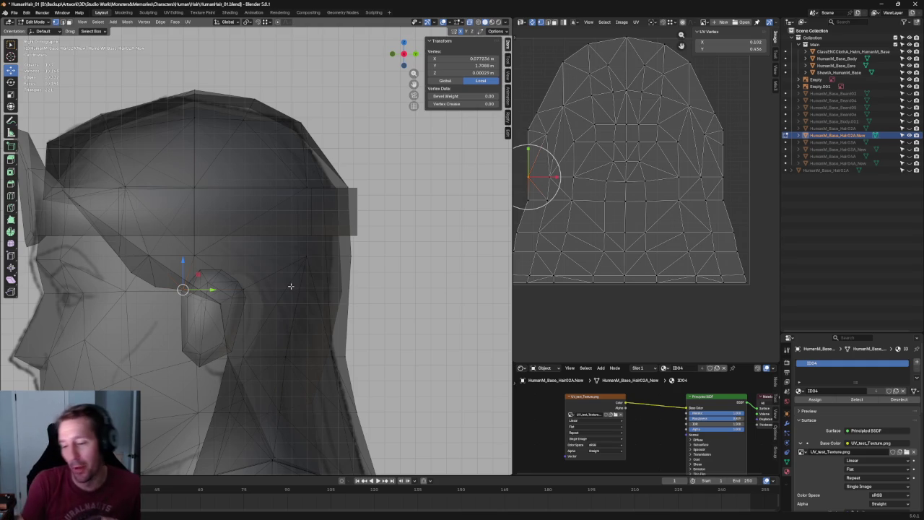
{"action": "middle_click_drag", "start_coordinate": [406, 274], "coordinate": [210, 307]}
{"action": "left_click", "coordinate": [217, 315]}
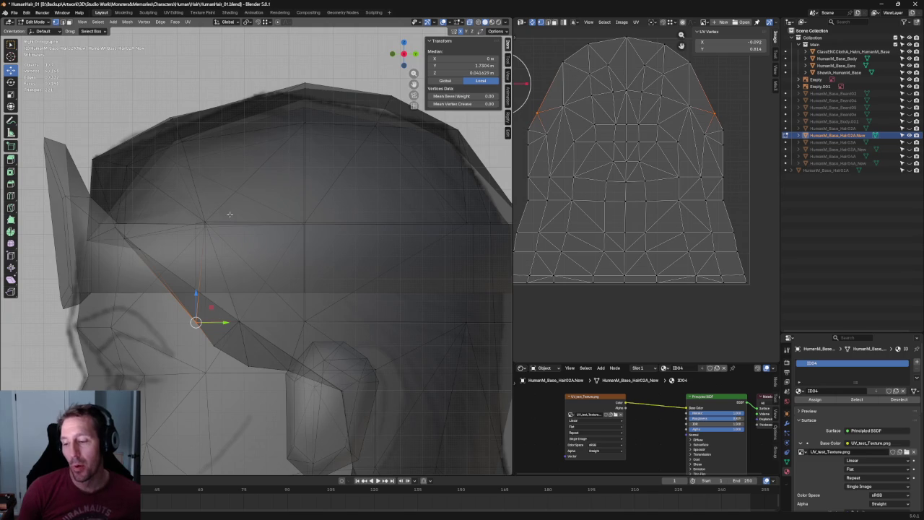
{"action": "key", "text": "c"}
{"action": "mouse_move", "coordinate": [204, 221]}
{"action": "left_mouse_down"}
{"action": "mouse_move", "coordinate": [200, 286]}
{"action": "mouse_move", "coordinate": [217, 286]}
{"action": "left_mouse_up"}
{"action": "key", "text": "Escape"}
{"action": "key", "text": "shift+space"}
{"action": "key", "text": "s"}
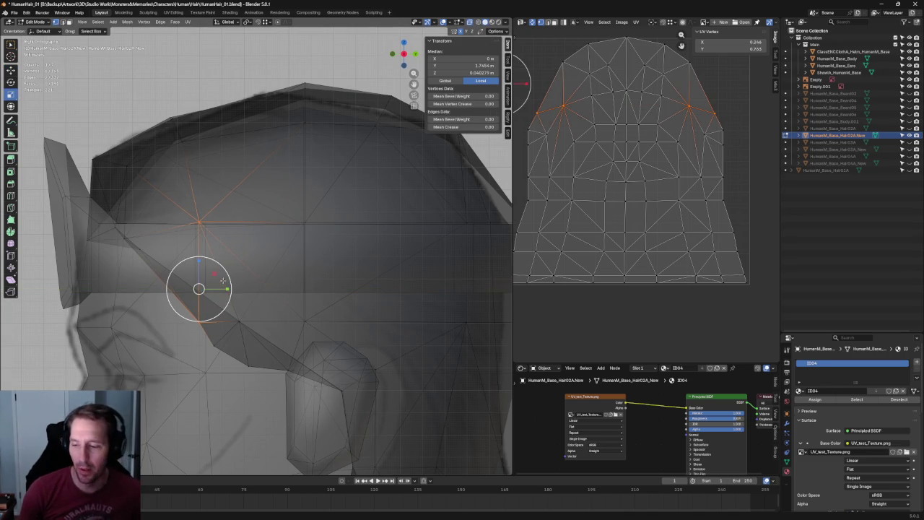
{"action": "key", "text": "shift+space"}
{"action": "key", "text": "g"}
{"action": "key", "text": "alt+z"}
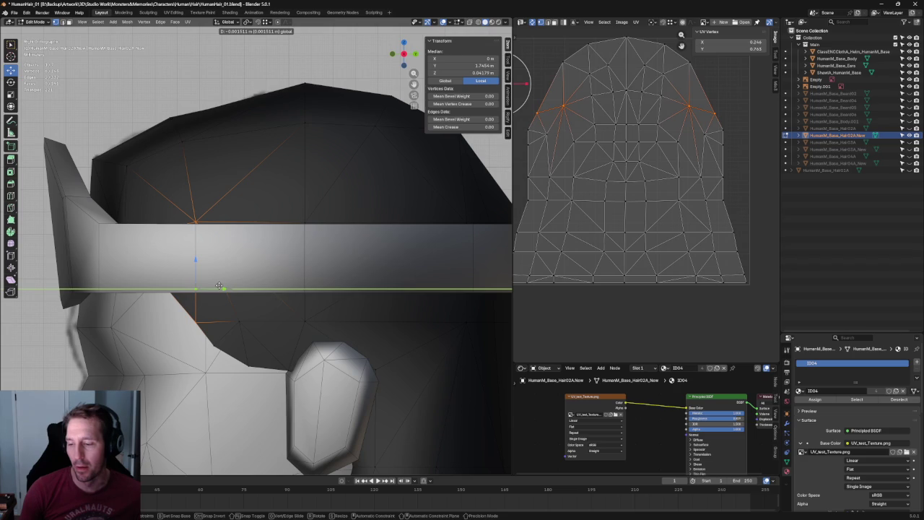
{"action": "left_click", "coordinate": [219, 286]}
Select a vertex near the crown and view the top of the head
{"action": "left_click", "coordinate": [207, 77]}
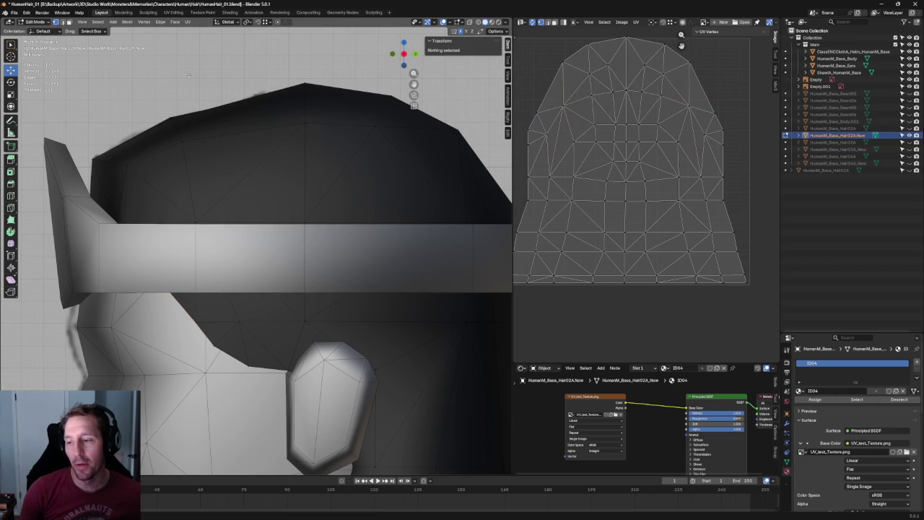
{"action": "scroll", "coordinate": [202, 101], "scroll_direction": "up", "scroll_amount": 3}
{"action": "middle_click_drag", "start_coordinate": [199, 123], "coordinate": [189, 154]}
Nudge a single crown vertex slightly along X, then check it in side and front ortho
{"action": "scroll", "coordinate": [189, 154], "scroll_direction": "down", "scroll_amount": 1}
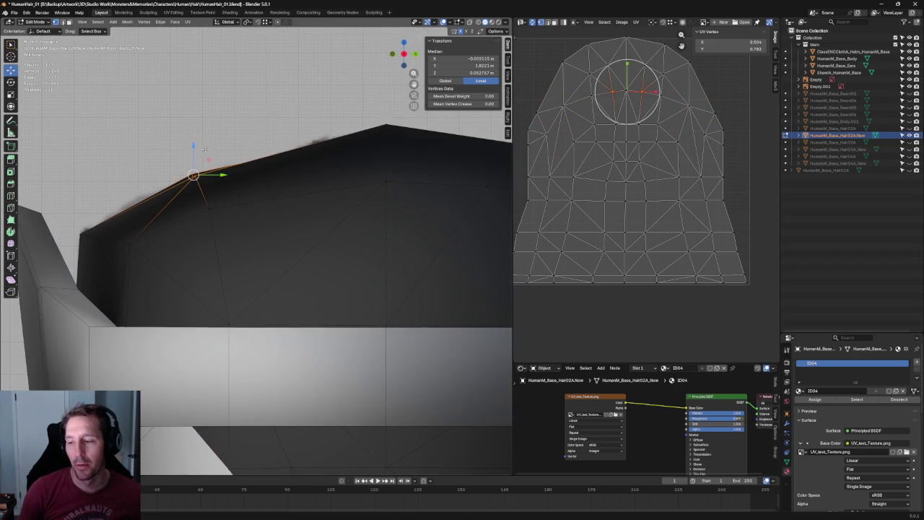
{"action": "key", "text": "alt+z"}
{"action": "mouse_move", "coordinate": [247, 124]}
{"action": "left_mouse_down"}
{"action": "mouse_move", "coordinate": [188, 207]}
{"action": "mouse_move", "coordinate": [208, 213]}
{"action": "left_mouse_up"}
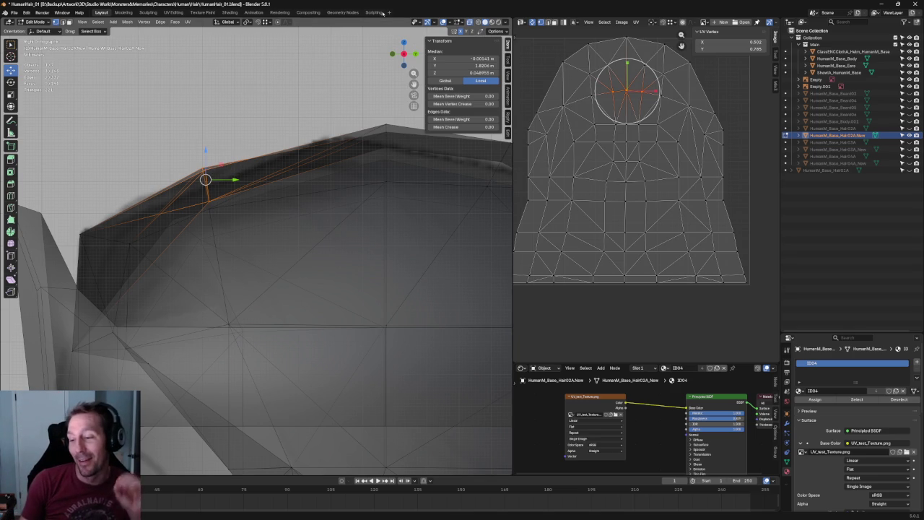
{"action": "scroll", "coordinate": [210, 153], "scroll_direction": "up", "scroll_amount": 3}
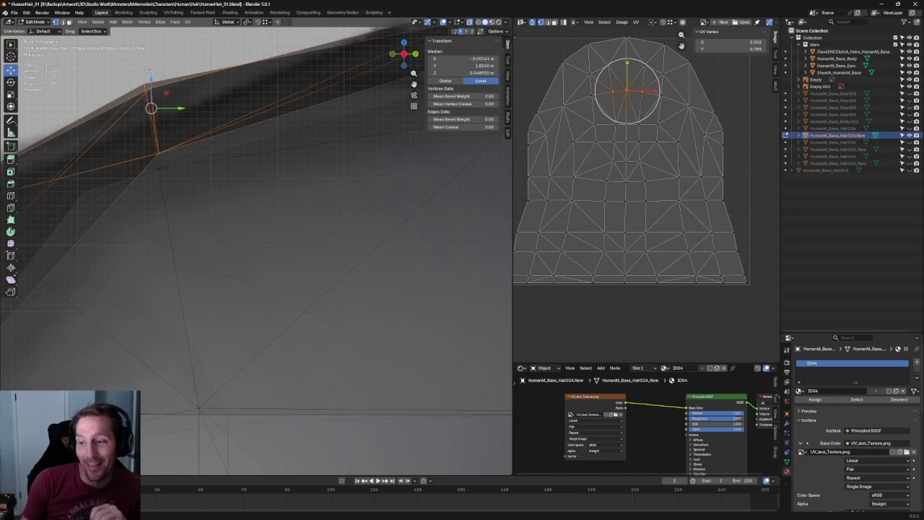
{"action": "left_click", "coordinate": [155, 92]}
{"action": "left_click", "coordinate": [163, 88]}
{"action": "left_click_drag", "start_coordinate": [163, 89], "coordinate": [157, 89]}
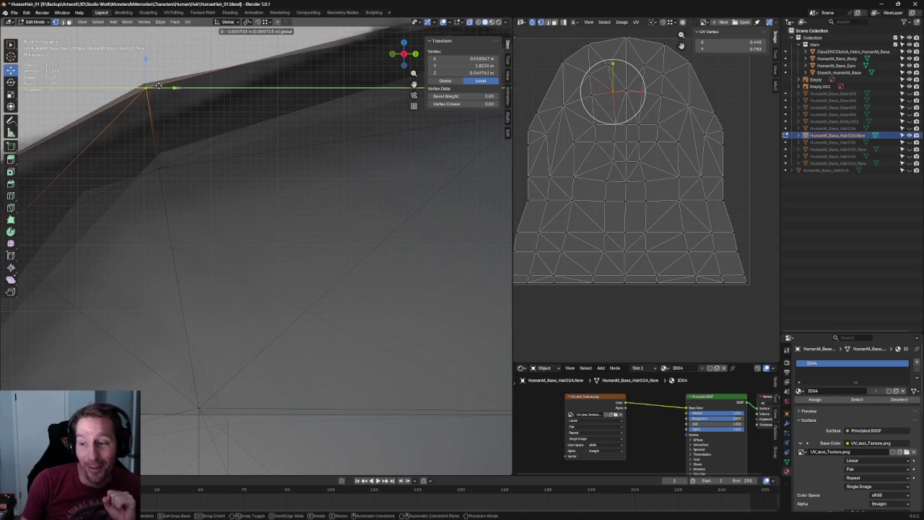
{"action": "middle_click_drag", "start_coordinate": [169, 91], "coordinate": [201, 152]}
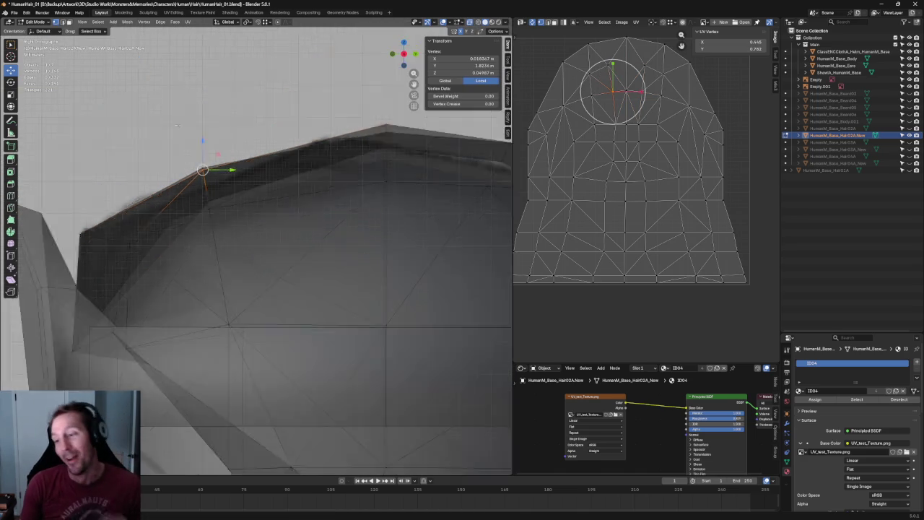
{"action": "scroll", "coordinate": [201, 152], "scroll_direction": "down", "scroll_amount": 3}
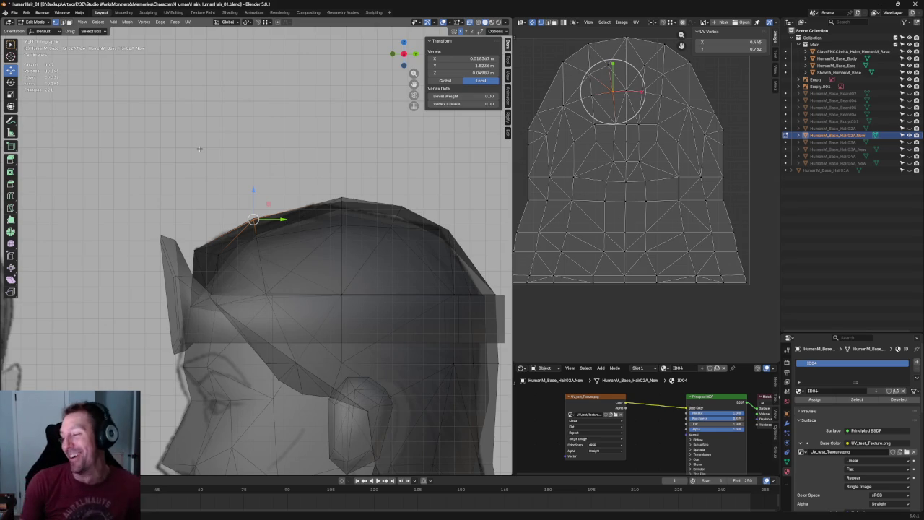
{"action": "key", "text": "KP_3"}
{"action": "key", "text": "KP_1"}
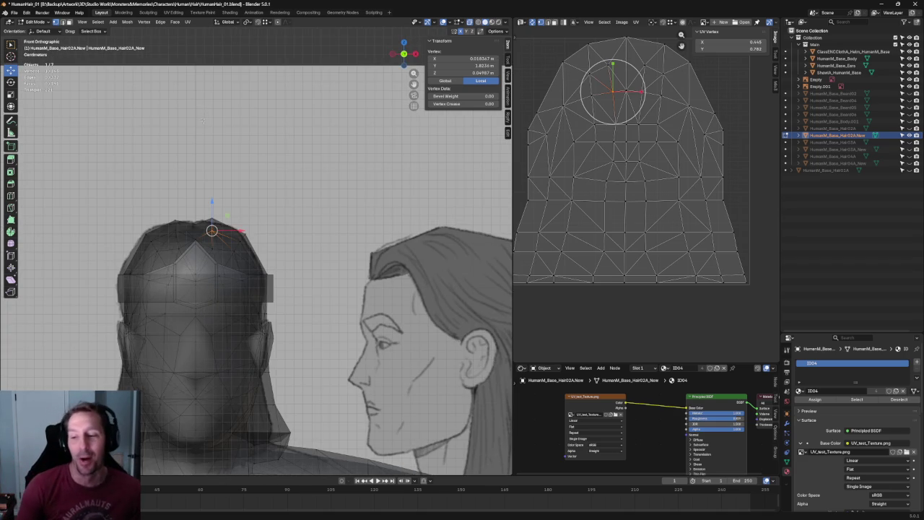
Select the top peak vertices, rotate them, and shift them left along X
{"action": "scroll", "coordinate": [151, 154], "scroll_direction": "up", "scroll_amount": 3}
{"action": "scroll", "coordinate": [166, 130], "scroll_direction": "up", "scroll_amount": 2}
{"action": "scroll", "coordinate": [181, 103], "scroll_direction": "up", "scroll_amount": 2}
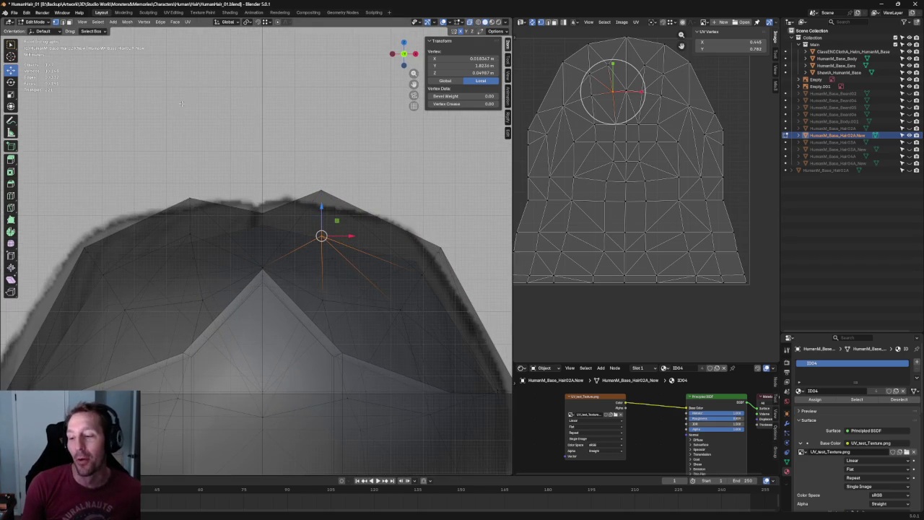
{"action": "left_click", "coordinate": [322, 192]}
{"action": "mouse_move", "coordinate": [322, 192]}
{"action": "middle_mouse_down"}
{"action": "mouse_move", "coordinate": [310, 170]}
{"action": "mouse_move", "coordinate": [320, 160]}
{"action": "middle_mouse_up"}
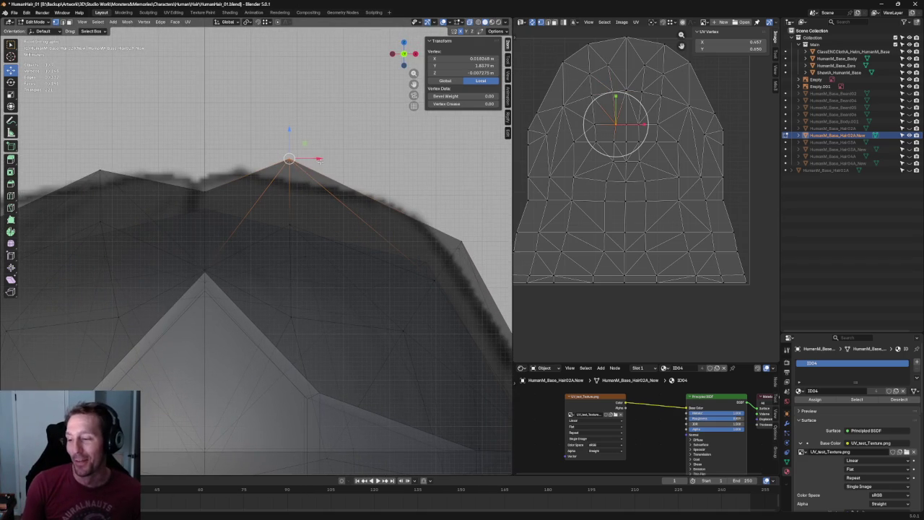
{"action": "left_click_drag", "start_coordinate": [345, 163], "coordinate": [274, 269]}
{"action": "key", "text": "shift+space"}
{"action": "key", "text": "r"}
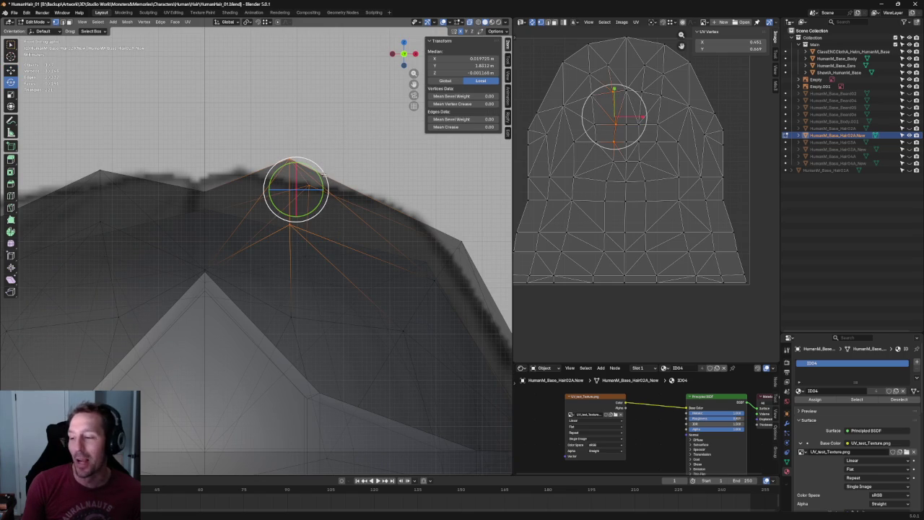
{"action": "left_click_drag", "start_coordinate": [351, 181], "coordinate": [298, 279]}
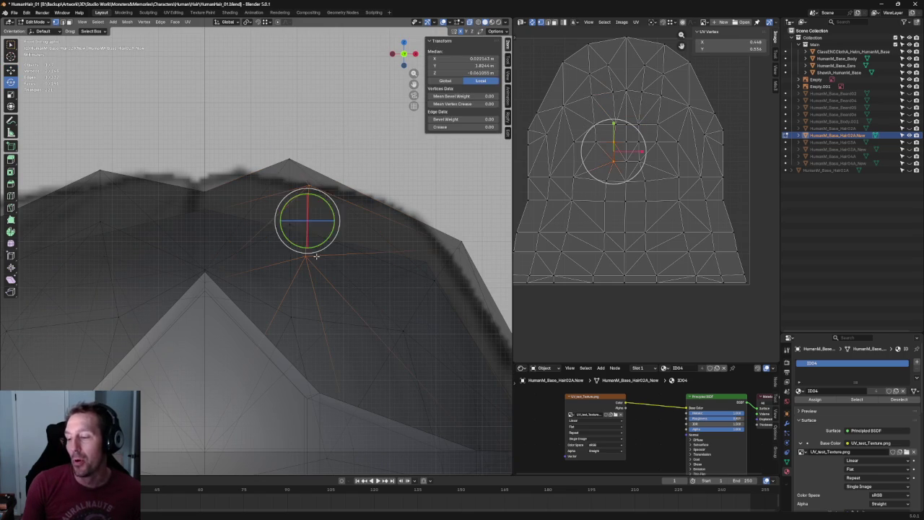
{"action": "key", "text": "shift+space"}
{"action": "key", "text": "g"}
{"action": "left_click_drag", "start_coordinate": [325, 226], "coordinate": [306, 226]}
Box-select the left peak vertices, slide them further left along X, and deselect
{"action": "middle_click_drag", "start_coordinate": [204, 176], "coordinate": [281, 173], "text": "shift"}
{"action": "left_click_drag", "start_coordinate": [225, 165], "coordinate": [188, 259]}
{"action": "left_click_drag", "start_coordinate": [222, 212], "coordinate": [180, 212]}
{"action": "key", "text": "alt+a"}
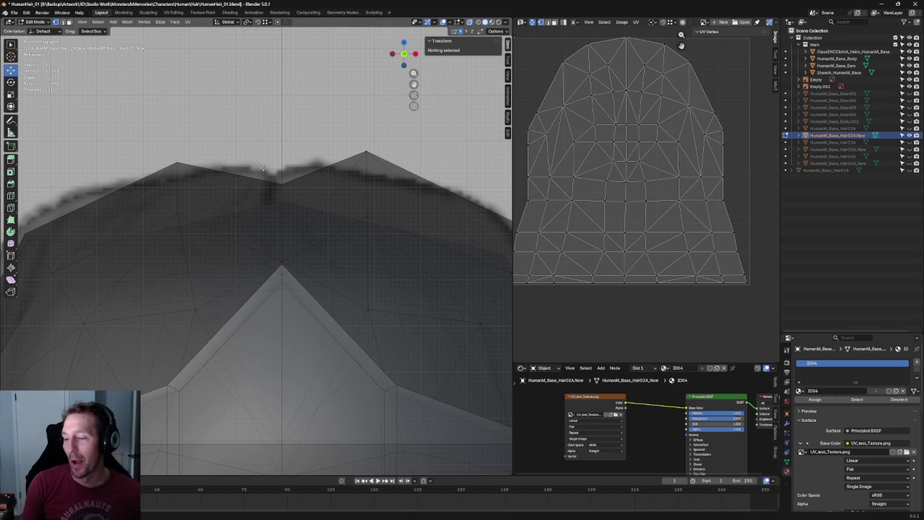
{"action": "scroll", "coordinate": [278, 169], "scroll_direction": "down", "scroll_amount": 4}
{"action": "scroll", "coordinate": [268, 173], "scroll_direction": "down", "scroll_amount": 3}
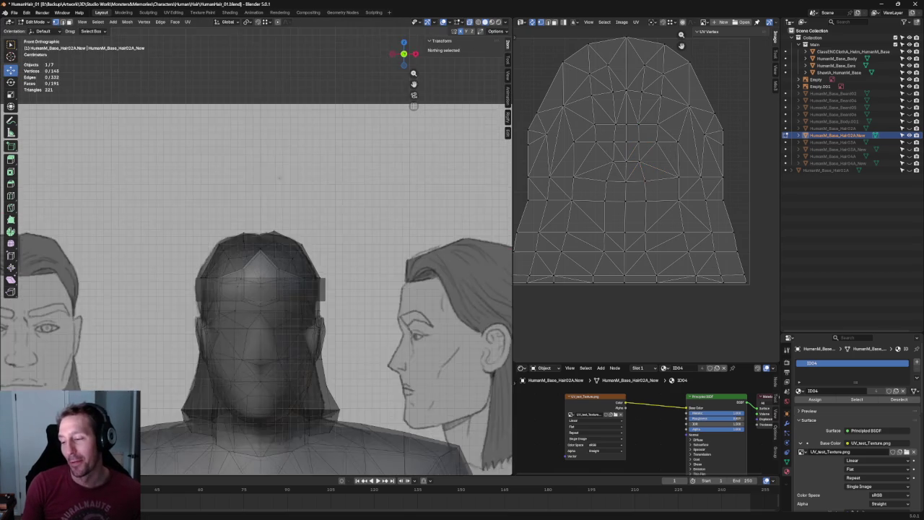
In side view, select the vertices at the two peaks of the hair edge
{"action": "key", "text": "KP_3"}
{"action": "scroll", "coordinate": [376, 203], "scroll_direction": "up", "scroll_amount": 4}
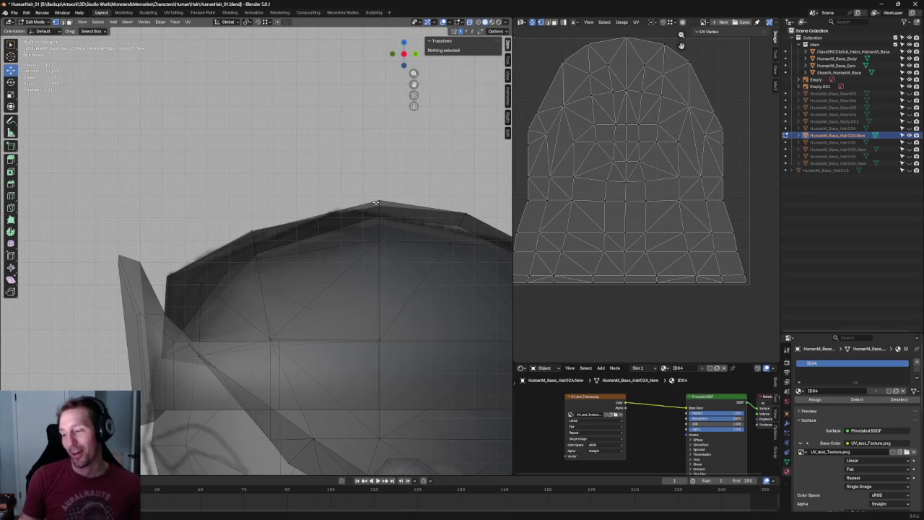
{"action": "scroll", "coordinate": [346, 182], "scroll_direction": "down", "scroll_amount": 2}
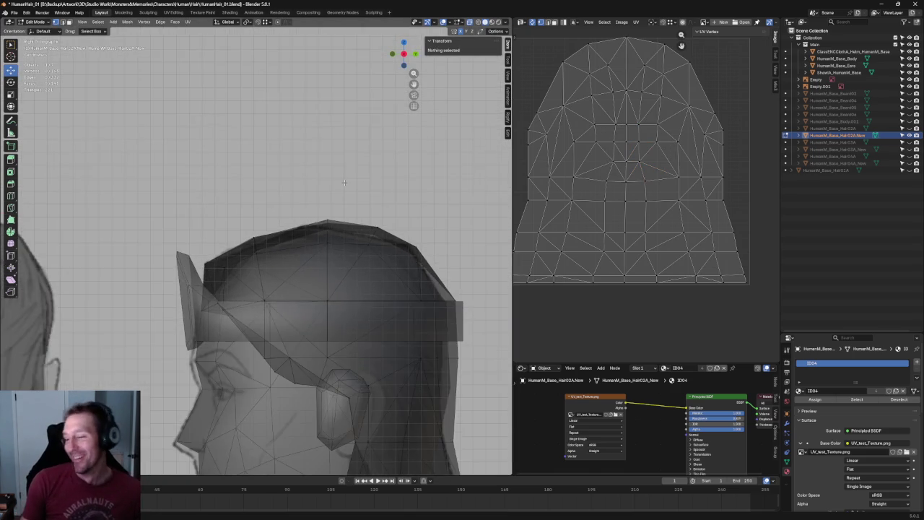
{"action": "scroll", "coordinate": [317, 187], "scroll_direction": "down", "scroll_amount": 2}
{"action": "scroll", "coordinate": [275, 195], "scroll_direction": "up", "scroll_amount": 2}
{"action": "scroll", "coordinate": [232, 205], "scroll_direction": "up", "scroll_amount": 2}
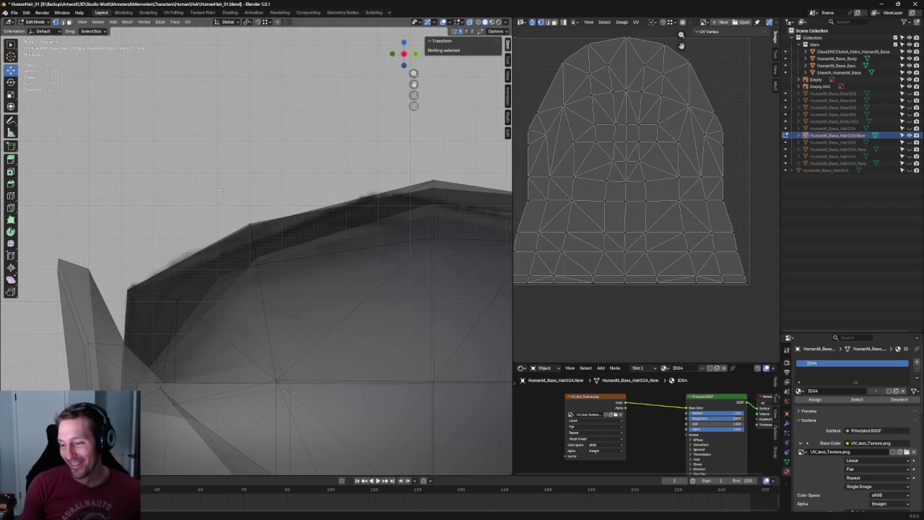
{"action": "left_click", "coordinate": [249, 225]}
{"action": "middle_click_drag", "start_coordinate": [249, 225], "coordinate": [265, 208]}
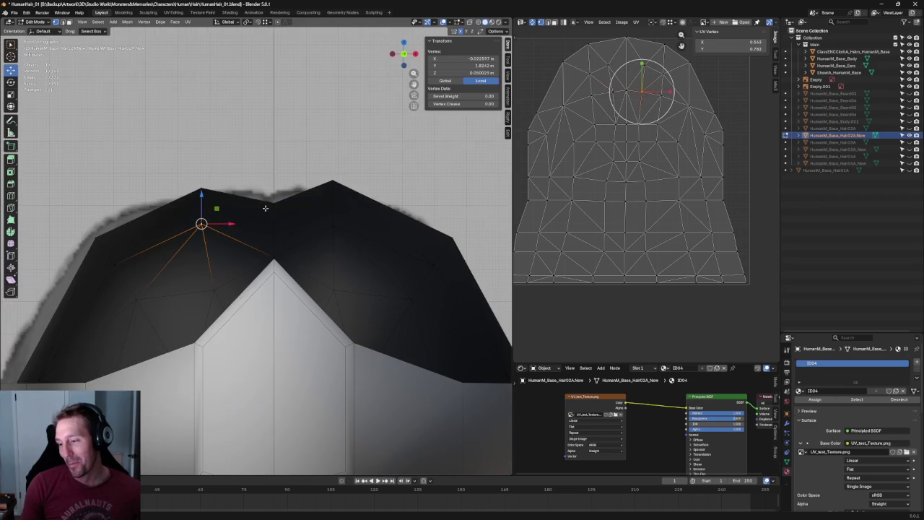
{"action": "left_click", "coordinate": [333, 225]}
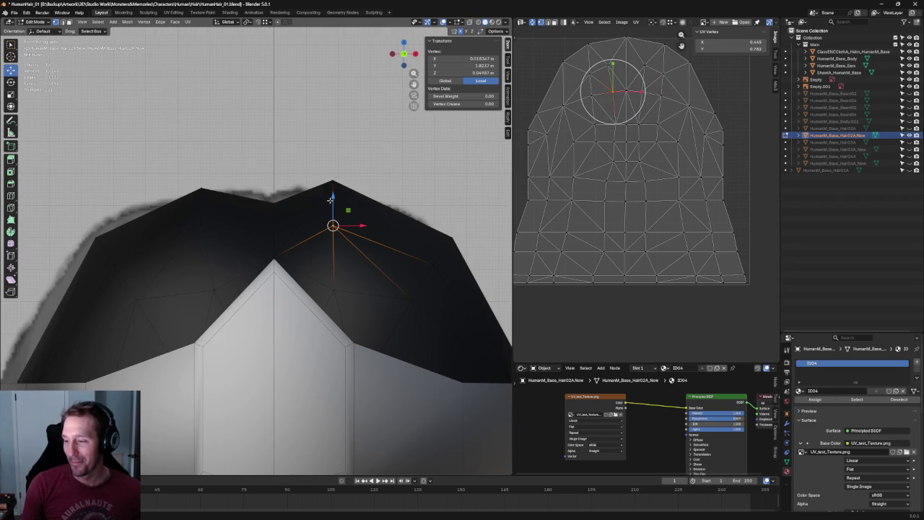
Turn on X-ray, return to the right orthographic side view and clear the selection
{"action": "scroll", "coordinate": [333, 209], "scroll_direction": "down", "scroll_amount": 2}
{"action": "key", "text": "shift+space"}
{"action": "key", "text": "s"}
{"action": "key", "text": "alt+z"}
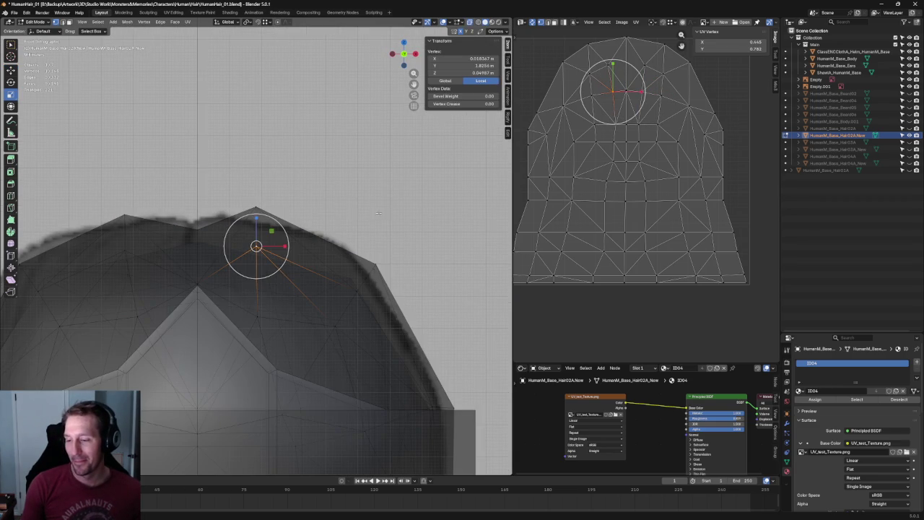
{"action": "key", "text": "j"}
{"action": "key", "text": "grave"}
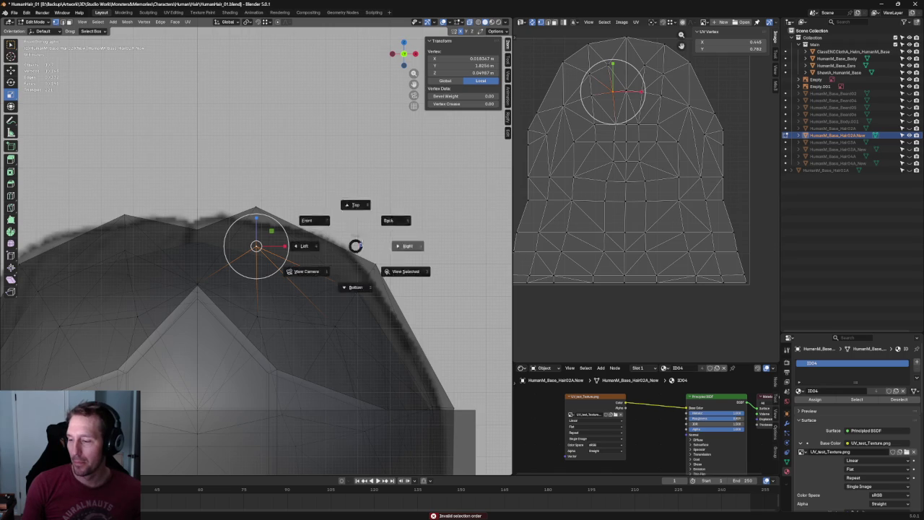
{"action": "left_click", "coordinate": [361, 238]}
{"action": "middle_click_drag", "start_coordinate": [254, 225], "coordinate": [209, 217]}
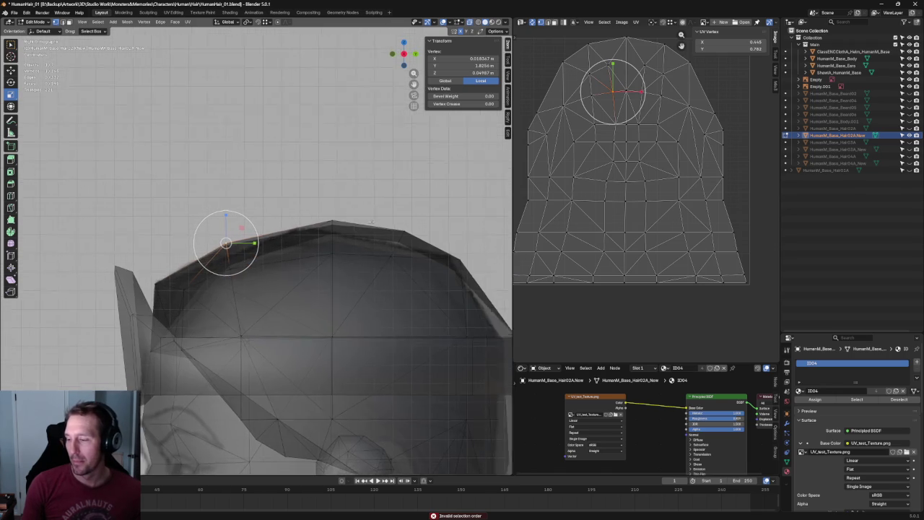
{"action": "key", "text": "shift+space"}
{"action": "key", "text": "g"}
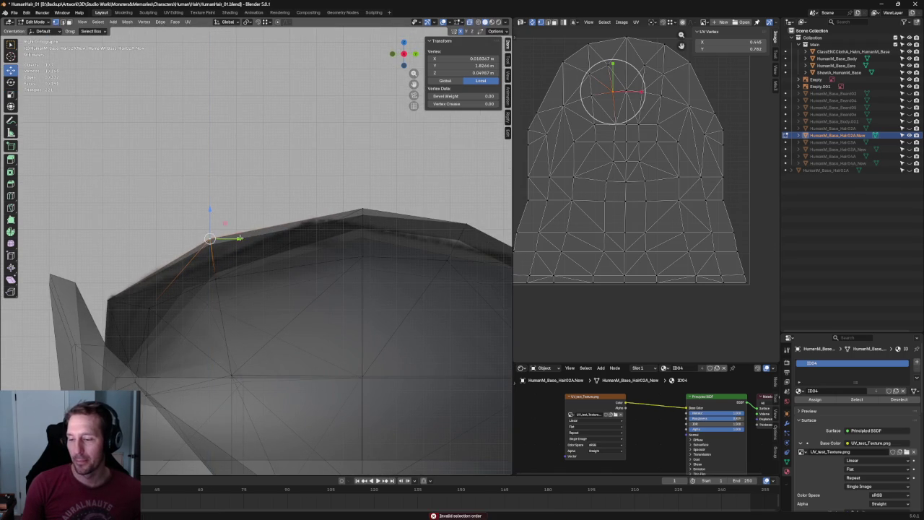
{"action": "left_click", "coordinate": [328, 178]}
{"action": "key", "text": "KP_3"}
Move the top-of-head vertex with a Shift+X axis lock to raise the crown outline
{"action": "scroll", "coordinate": [321, 229], "scroll_direction": "up", "scroll_amount": 5}
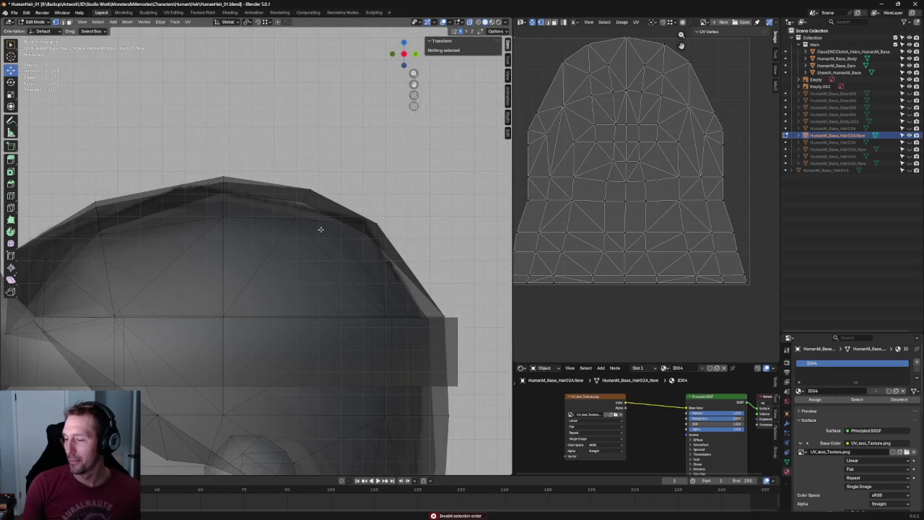
{"action": "left_click", "coordinate": [312, 192]}
{"action": "key", "text": "g"}
{"action": "key", "text": "shift+x"}
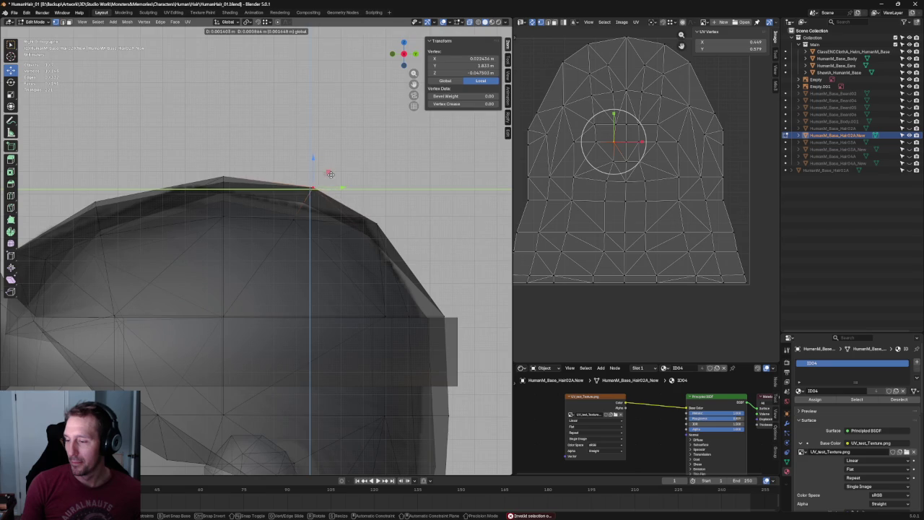
{"action": "left_click", "coordinate": [330, 174]}
{"action": "middle_click_drag", "start_coordinate": [330, 174], "coordinate": [368, 211]}
{"action": "key", "text": "g"}
{"action": "key", "text": "Escape"}
Shift another crown vertex twice with axis-locked moves, then turn X-ray off
{"action": "left_click", "coordinate": [356, 228]}
{"action": "key", "text": "g"}
{"action": "key", "text": "shift+x"}
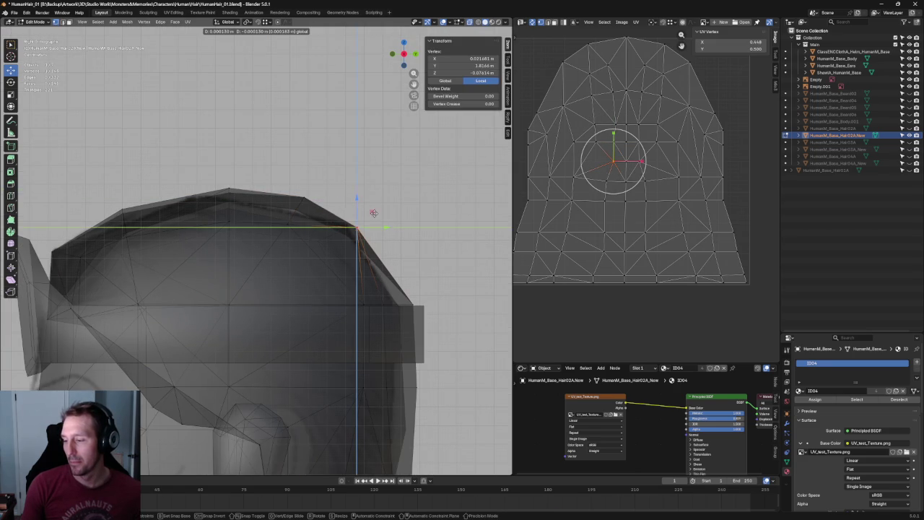
{"action": "left_click", "coordinate": [375, 215]}
{"action": "key", "text": "g"}
{"action": "key", "text": "shift+x"}
{"action": "left_click", "coordinate": [399, 228]}
{"action": "key", "text": "alt+z"}
{"action": "key", "text": "KP_5"}
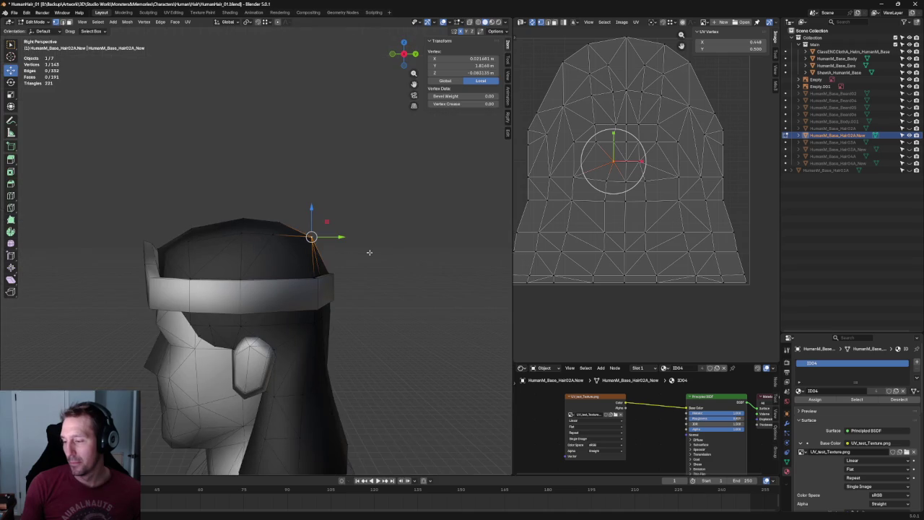
Add a back vertex to the selection and slide the selected vertices along Y in side view
{"action": "middle_click_drag", "start_coordinate": [389, 266], "coordinate": [322, 276]}
{"action": "left_click", "coordinate": [311, 245], "text": "shift"}
{"action": "key", "text": "KP_3"}
{"action": "key", "text": "alt+z"}
{"action": "key", "text": "g"}
{"action": "key", "text": "y"}
{"action": "left_click", "coordinate": [330, 243]}
Clear the selection, look down on the cap and pick a crown vertex
{"action": "scroll", "coordinate": [375, 256], "scroll_direction": "up", "scroll_amount": 3}
{"action": "left_click", "coordinate": [432, 267]}
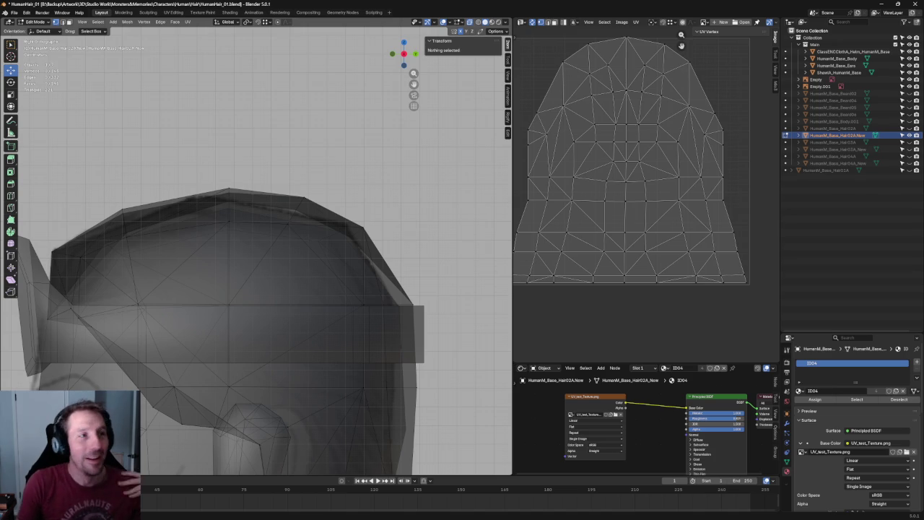
{"action": "mouse_move", "coordinate": [416, 310]}
{"action": "middle_mouse_down"}
{"action": "mouse_move", "coordinate": [366, 199]}
{"action": "mouse_move", "coordinate": [325, 237]}
{"action": "mouse_move", "coordinate": [420, 268]}
{"action": "mouse_move", "coordinate": [491, 276]}
{"action": "mouse_move", "coordinate": [342, 316]}
{"action": "mouse_move", "coordinate": [342, 333]}
{"action": "middle_mouse_up"}
{"action": "left_click", "coordinate": [217, 243]}
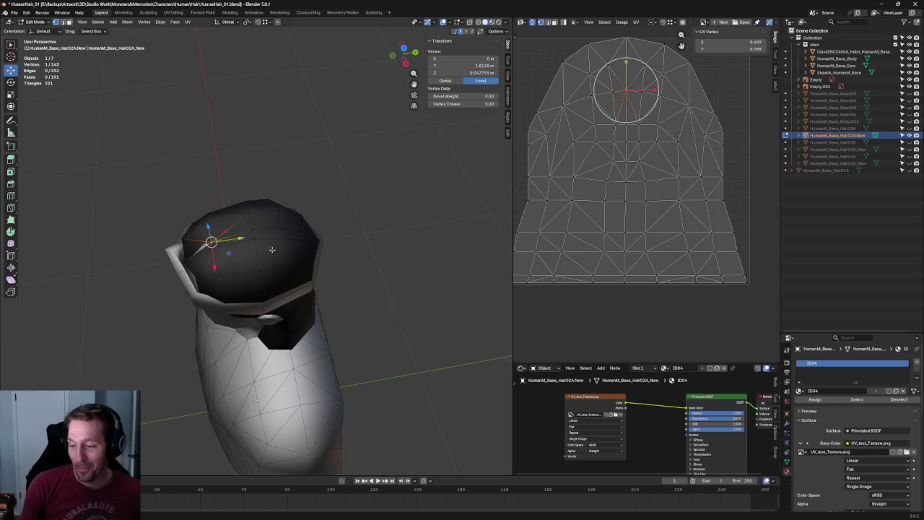
Frame the crown vertex, add its neighbours and shift them front-to-back along Y
{"action": "key", "text": "KP_Decimal"}
{"action": "left_click", "coordinate": [343, 246], "text": "ctrl"}
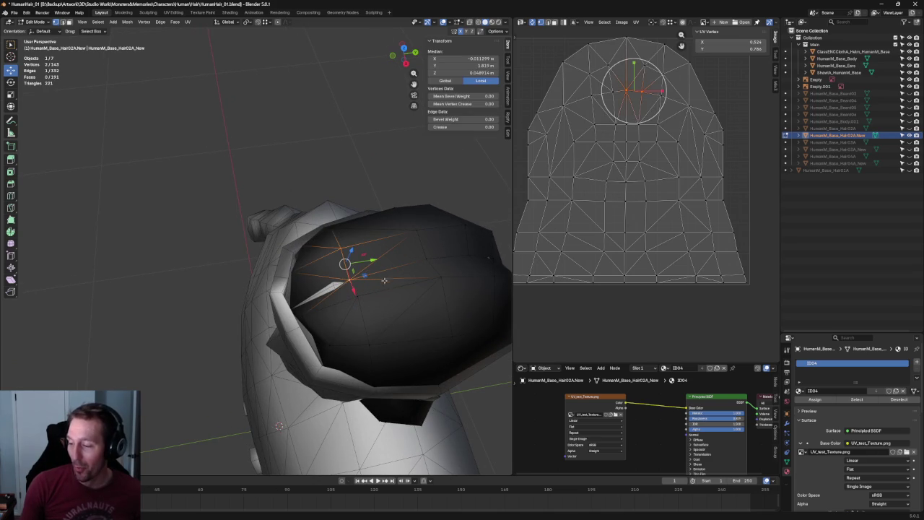
{"action": "left_click_drag", "start_coordinate": [376, 271], "coordinate": [365, 271]}
{"action": "key", "text": "KP_3"}
{"action": "scroll", "coordinate": [361, 254], "scroll_direction": "up", "scroll_amount": 2}
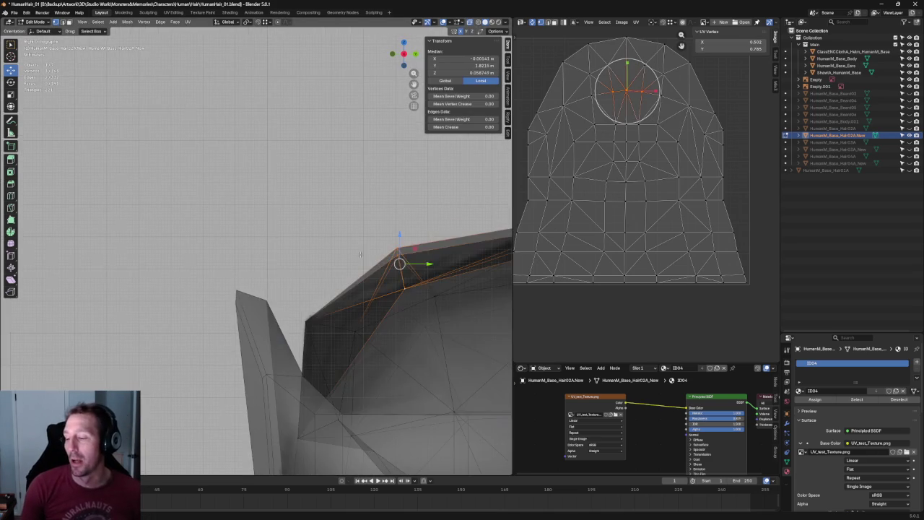
{"action": "middle_click_drag", "start_coordinate": [361, 254], "coordinate": [293, 214], "text": "shift"}
{"action": "scroll", "coordinate": [293, 214], "scroll_direction": "up", "scroll_amount": 2}
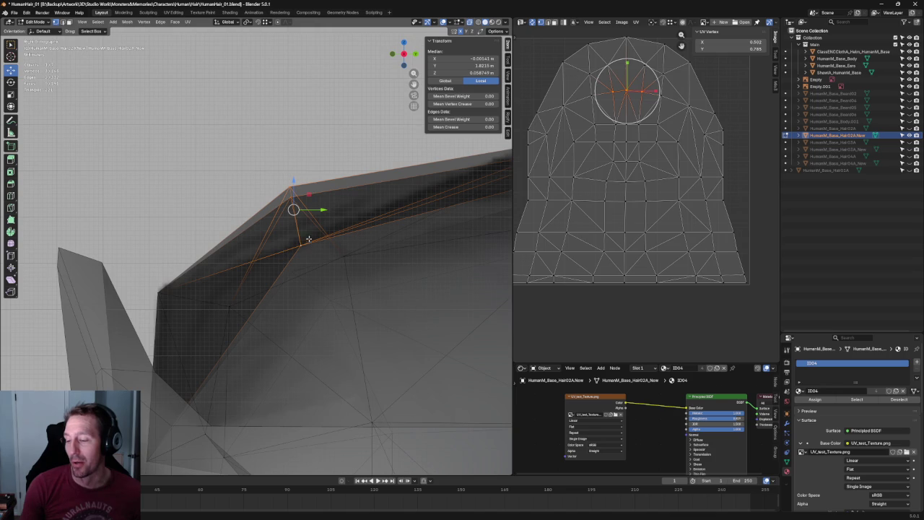
Move a single top-edge vertex along Y, try rotating two top vertices, then deselect all
{"action": "left_click", "coordinate": [343, 265]}
{"action": "key", "text": "g"}
{"action": "key", "text": "y"}
{"action": "left_click", "coordinate": [335, 262]}
{"action": "scroll", "coordinate": [336, 261], "scroll_direction": "down", "scroll_amount": 2}
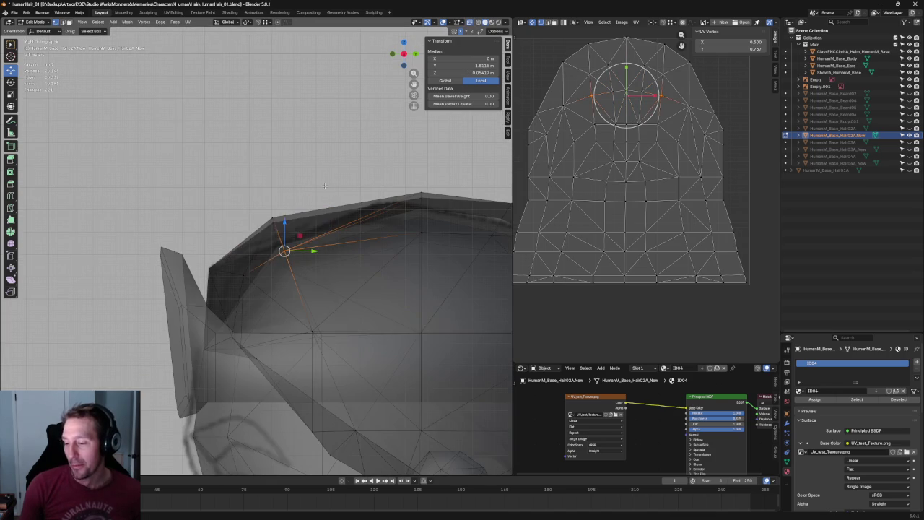
{"action": "left_click", "coordinate": [274, 220], "text": "shift"}
{"action": "key", "text": "shift+space"}
{"action": "key", "text": "r"}
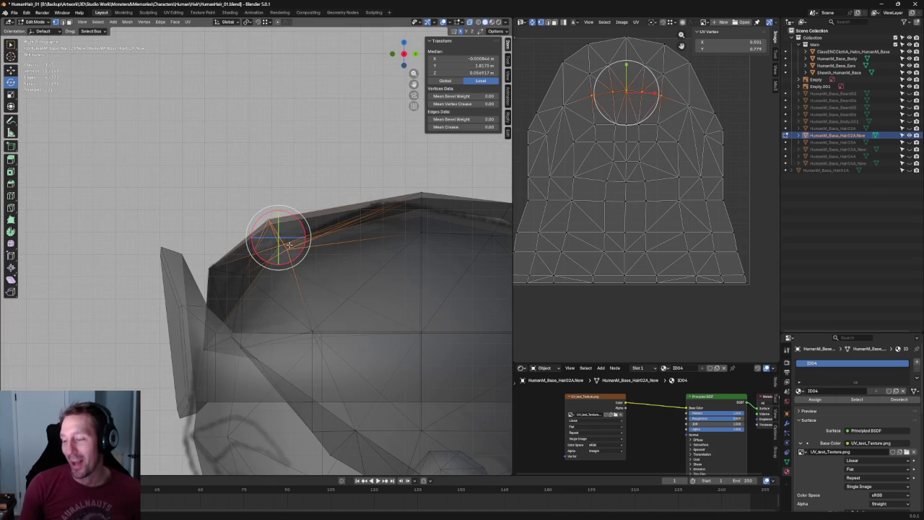
{"action": "key", "text": "shift+space"}
{"action": "key", "text": "g"}
{"action": "key", "text": "alt+a"}
{"action": "scroll", "coordinate": [293, 279], "scroll_direction": "down", "scroll_amount": 2}
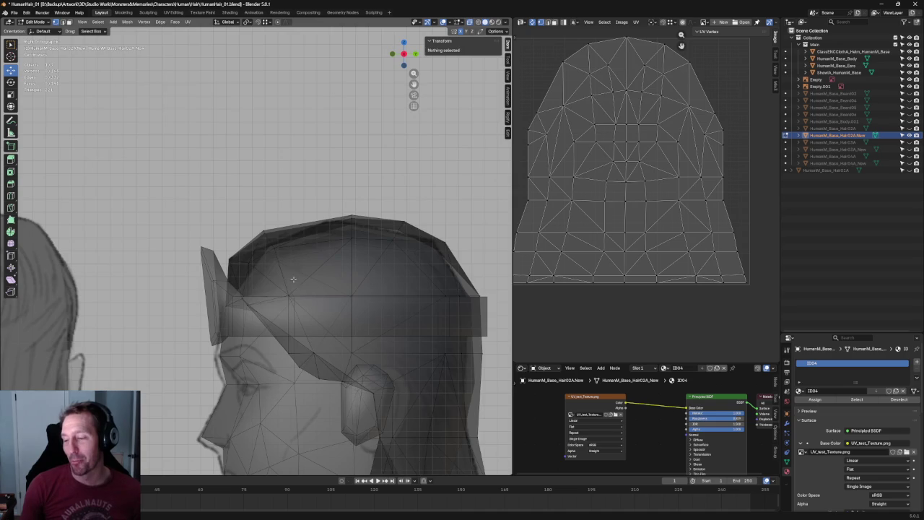
Nudge a top-edge vertex slightly forward and select more top vertices, cancelling a trial Y move
{"action": "scroll", "coordinate": [293, 279], "scroll_direction": "up", "scroll_amount": 3}
{"action": "key", "text": "alt+z"}
{"action": "key", "text": "alt+z"}
{"action": "left_click", "coordinate": [293, 261]}
{"action": "key", "text": "alt+z"}
{"action": "key", "text": "alt+z"}
{"action": "left_click_drag", "start_coordinate": [318, 253], "coordinate": [312, 253]}
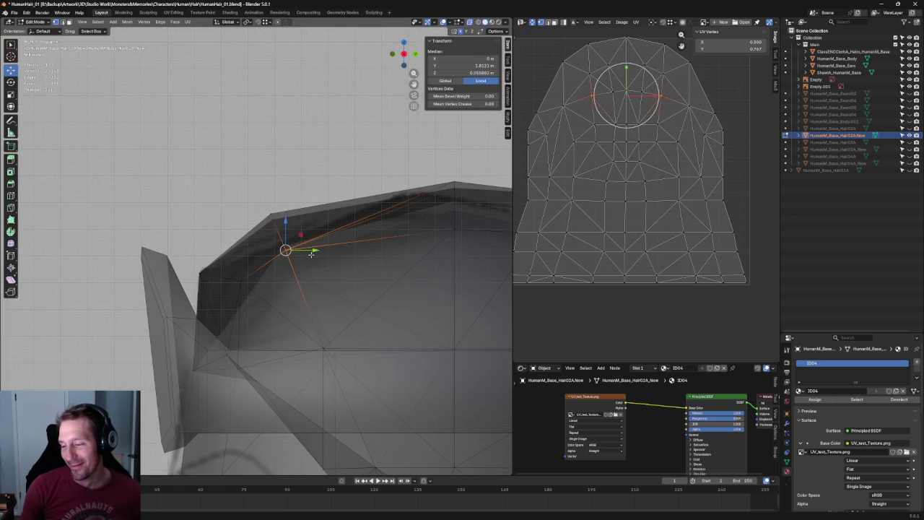
{"action": "key", "text": "alt+a"}
{"action": "key", "text": "alt+z"}
{"action": "left_click", "coordinate": [278, 232]}
{"action": "key", "text": "alt+z"}
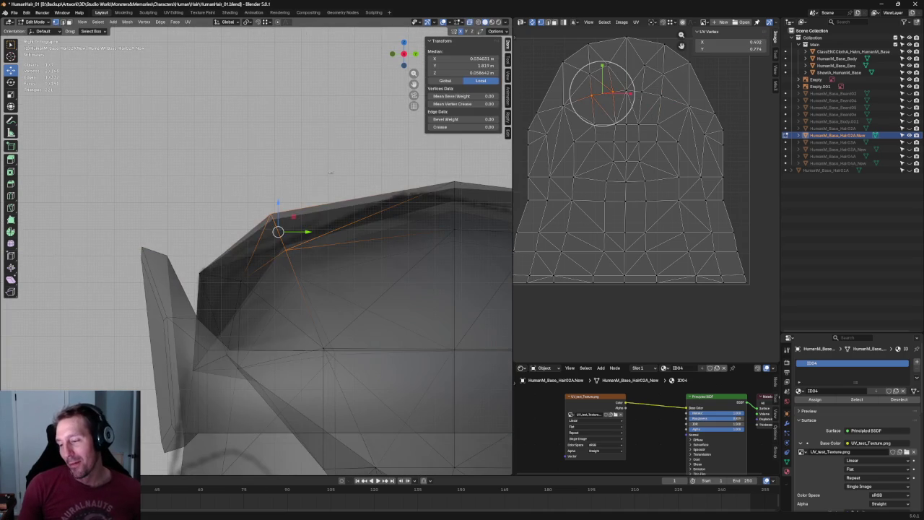
{"action": "left_click", "coordinate": [289, 232], "text": "shift"}
{"action": "key", "text": "alt+z"}
{"action": "key", "text": "g"}
{"action": "key", "text": "y"}
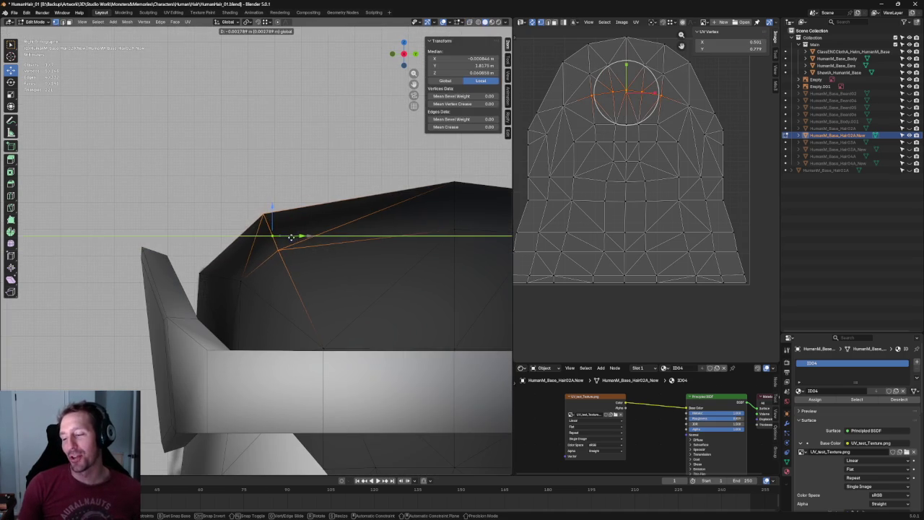
{"action": "right_click", "coordinate": [291, 237]}
{"action": "key", "text": "alt+z"}
Lower the front corner vertices along Y and rotate them to round the forehead edge
{"action": "left_click", "coordinate": [242, 291]}
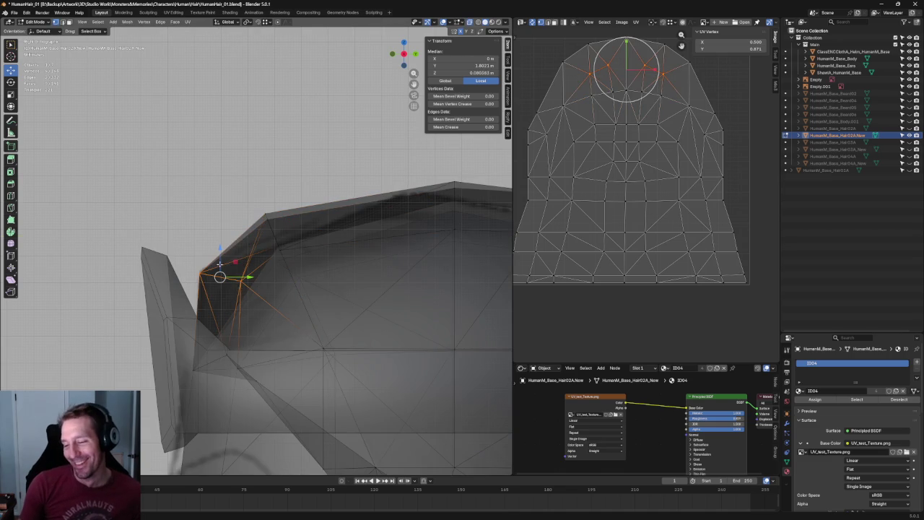
{"action": "key", "text": "g"}
{"action": "key", "text": "y"}
{"action": "left_click", "coordinate": [237, 262]}
{"action": "key", "text": "shift+space"}
{"action": "key", "text": "r"}
{"action": "left_click_drag", "start_coordinate": [238, 262], "coordinate": [293, 285]}
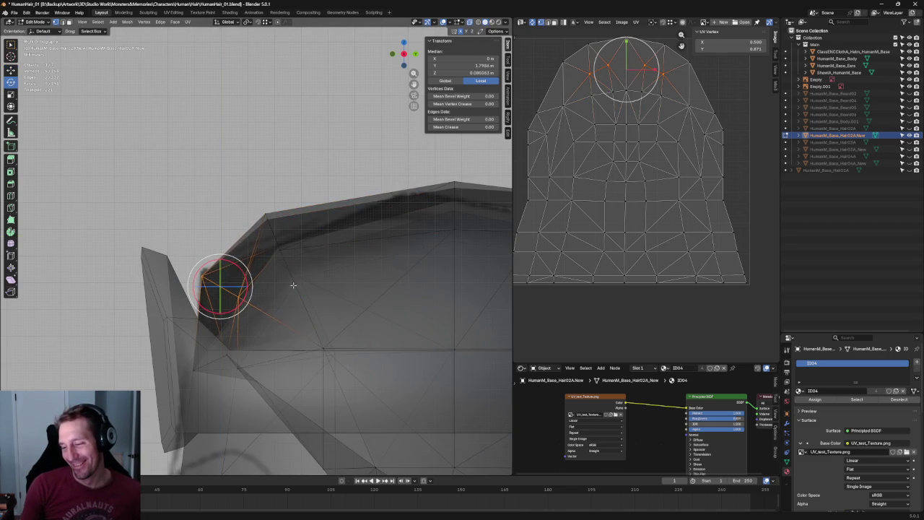
{"action": "key", "text": "alt+a"}
{"action": "scroll", "coordinate": [310, 292], "scroll_direction": "down", "scroll_amount": 5}
{"action": "key", "text": "alt+z"}
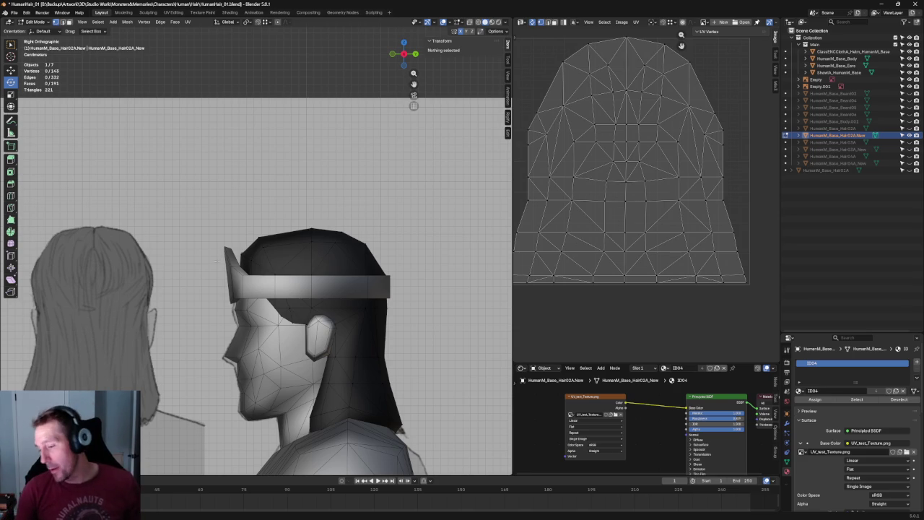
Box-select the temple vertices in front of the ear and move them along Y
{"action": "scroll", "coordinate": [421, 266], "scroll_direction": "down", "scroll_amount": 1}
{"action": "middle_click_drag", "start_coordinate": [421, 267], "coordinate": [403, 276], "text": "shift"}
{"action": "scroll", "coordinate": [328, 291], "scroll_direction": "up", "scroll_amount": 3}
{"action": "scroll", "coordinate": [317, 291], "scroll_direction": "down", "scroll_amount": 3}
{"action": "key", "text": "alt+z"}
{"action": "scroll", "coordinate": [298, 300], "scroll_direction": "up", "scroll_amount": 4}
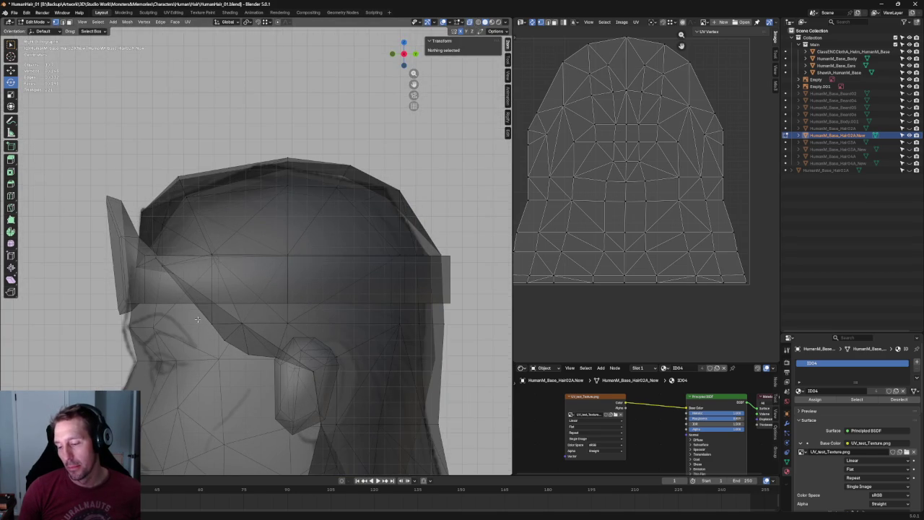
{"action": "key", "text": "alt+z"}
{"action": "key", "text": "alt+z"}
{"action": "key", "text": "alt+z"}
{"action": "key", "text": "alt+z"}
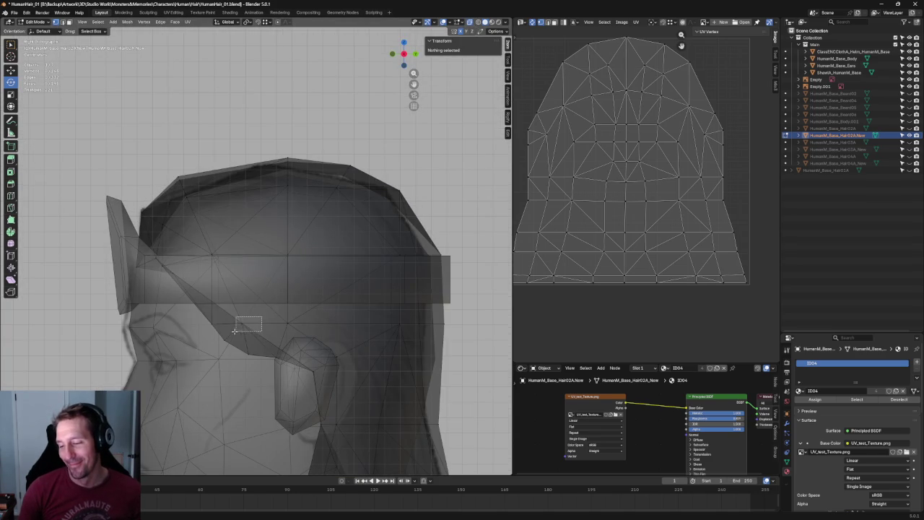
{"action": "left_click_drag", "start_coordinate": [235, 331], "coordinate": [235, 331]}
{"action": "key", "text": "g"}
{"action": "key", "text": "y"}
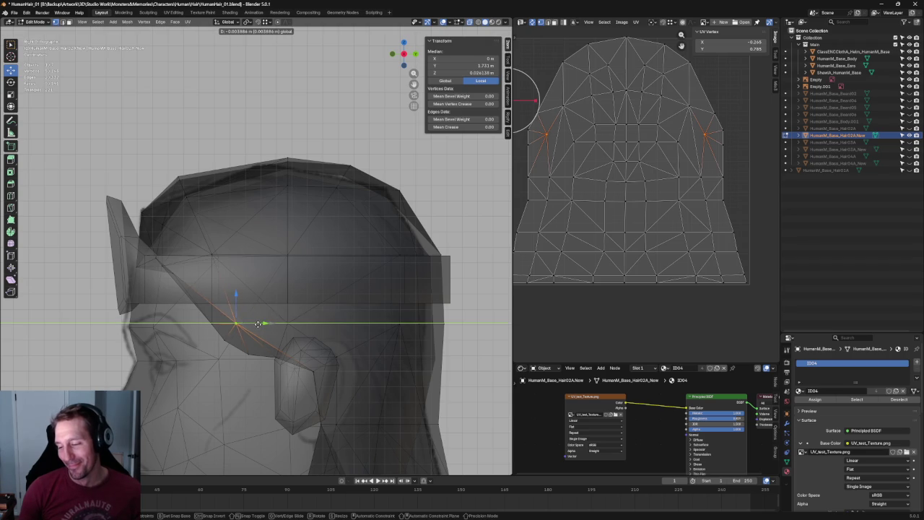
{"action": "left_click", "coordinate": [262, 330]}
Orbit around the ear area and select the edge loop running past the ear
{"action": "left_click", "coordinate": [326, 359]}
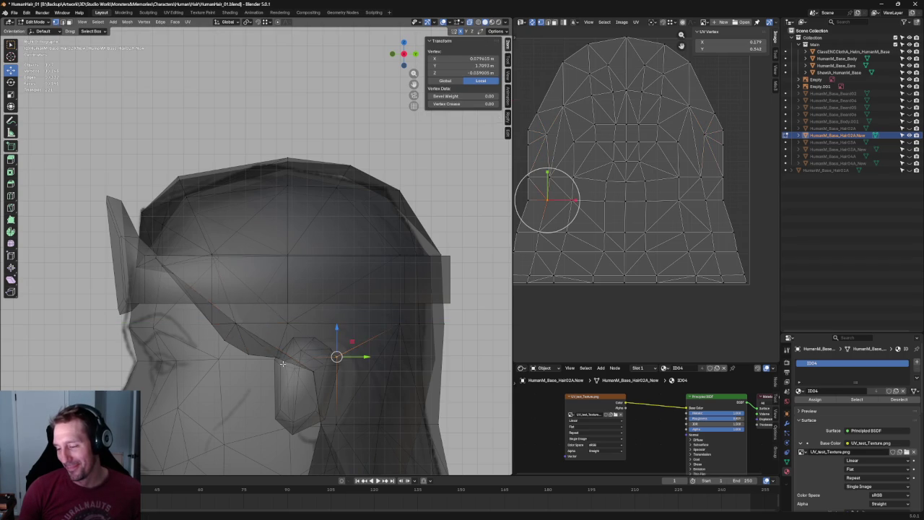
{"action": "key", "text": "alt+z"}
{"action": "mouse_move", "coordinate": [326, 359]}
{"action": "middle_mouse_down"}
{"action": "mouse_move", "coordinate": [303, 354]}
{"action": "mouse_move", "coordinate": [296, 371]}
{"action": "mouse_move", "coordinate": [354, 340]}
{"action": "mouse_move", "coordinate": [330, 342]}
{"action": "mouse_move", "coordinate": [326, 352]}
{"action": "middle_mouse_up"}
{"action": "key", "text": "alt+z"}
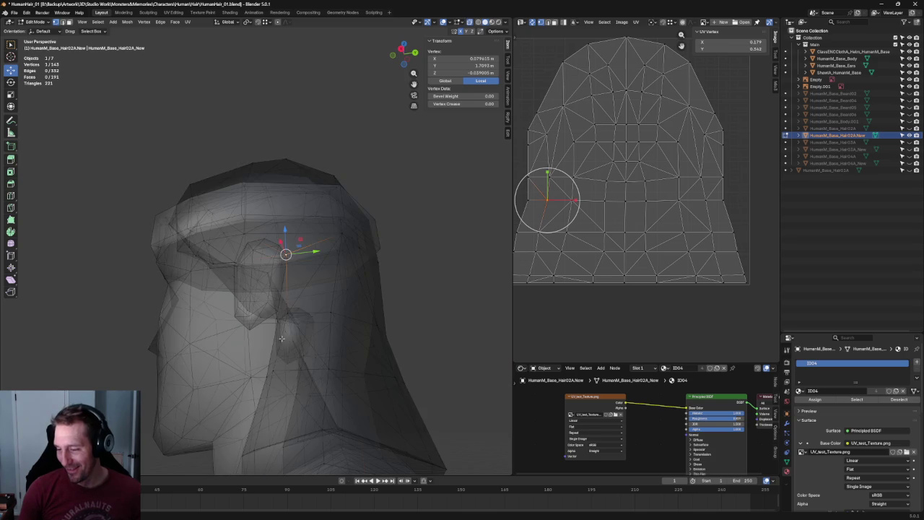
{"action": "mouse_move", "coordinate": [300, 310]}
{"action": "middle_mouse_down"}
{"action": "mouse_move", "coordinate": [309, 335]}
{"action": "mouse_move", "coordinate": [324, 341]}
{"action": "middle_mouse_up"}
{"action": "left_click", "coordinate": [308, 335]}
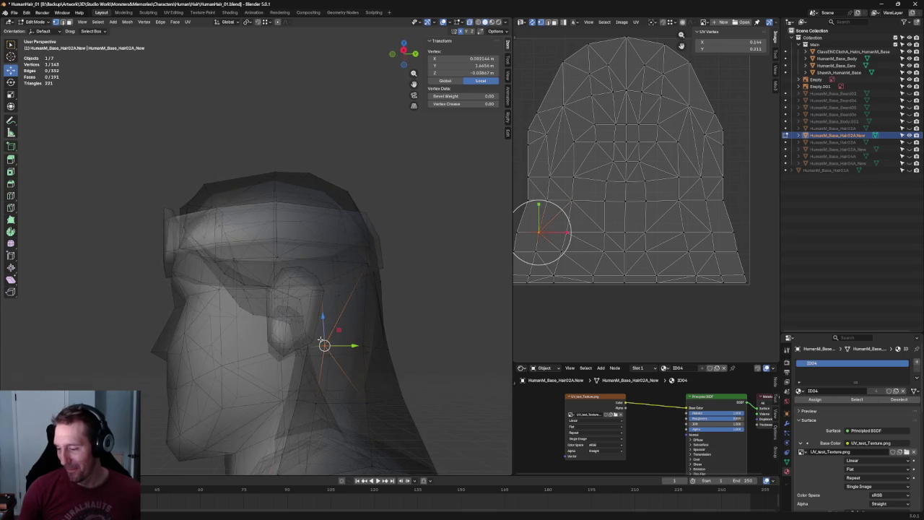
{"action": "key", "text": "KP_5"}
{"action": "scroll", "coordinate": [320, 339], "scroll_direction": "up", "scroll_amount": 4}
{"action": "mouse_move", "coordinate": [353, 411]}
{"action": "middle_mouse_down", "text": "shift"}
{"action": "mouse_move", "coordinate": [310, 294]}
{"action": "mouse_move", "coordinate": [318, 316]}
{"action": "mouse_move", "coordinate": [332, 310]}
{"action": "middle_mouse_up", "text": "shift"}
{"action": "left_click", "coordinate": [268, 291], "text": "alt"}
{"action": "scroll", "coordinate": [318, 316], "scroll_direction": "down", "scroll_amount": 3}
{"action": "key", "text": "alt+z"}
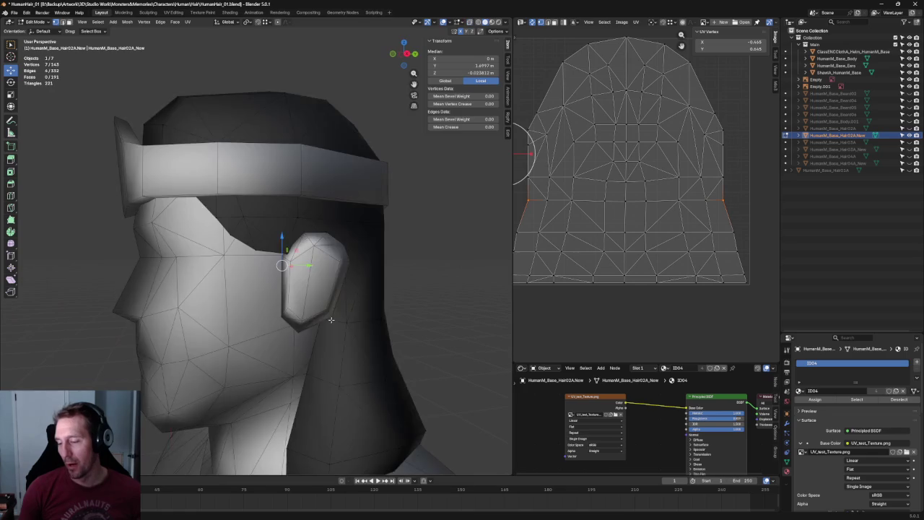
Connect the two vertices below the ear with a new edge using Connect Vertex Path
{"action": "key", "text": "KP_3"}
{"action": "key", "text": "alt+z"}
{"action": "scroll", "coordinate": [338, 355], "scroll_direction": "up", "scroll_amount": 4}
{"action": "left_click", "coordinate": [336, 358], "text": "shift"}
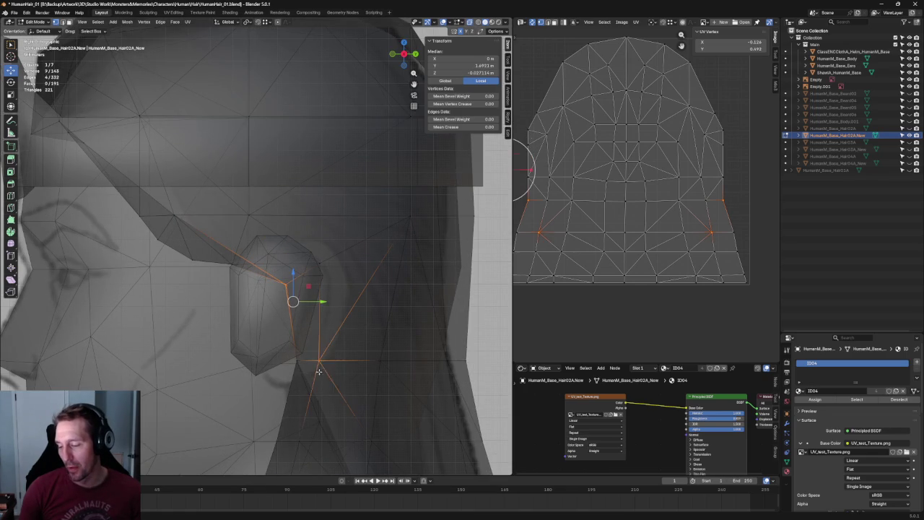
{"action": "right_click", "coordinate": [324, 366]}
{"action": "left_click", "coordinate": [317, 365]}
Nudge the ear vertex slightly back, deselect all and return to the right side view
{"action": "key", "text": "alt+z"}
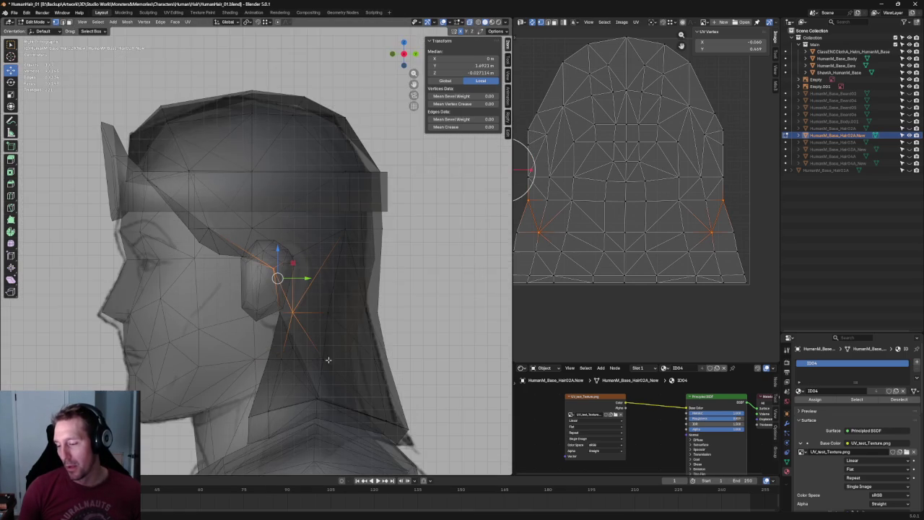
{"action": "key", "text": "alt+z"}
{"action": "left_click", "coordinate": [276, 271]}
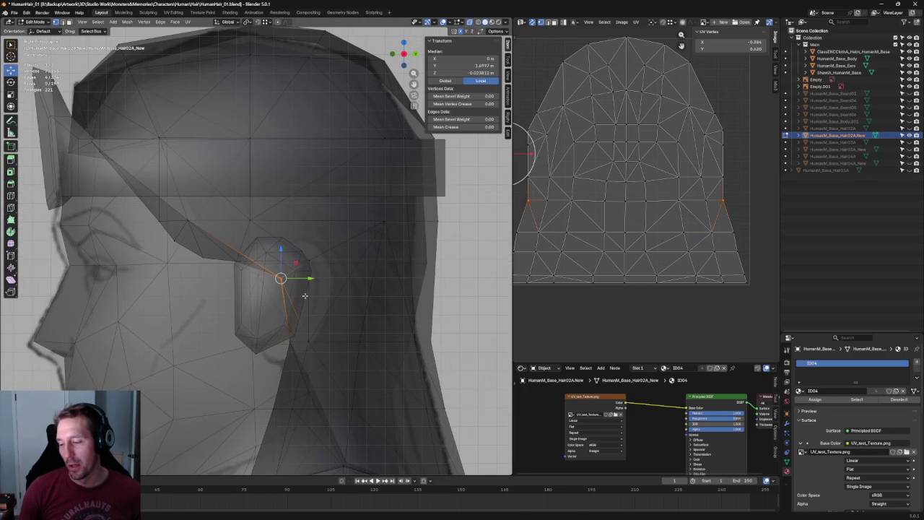
{"action": "left_click_drag", "start_coordinate": [306, 282], "coordinate": [312, 282]}
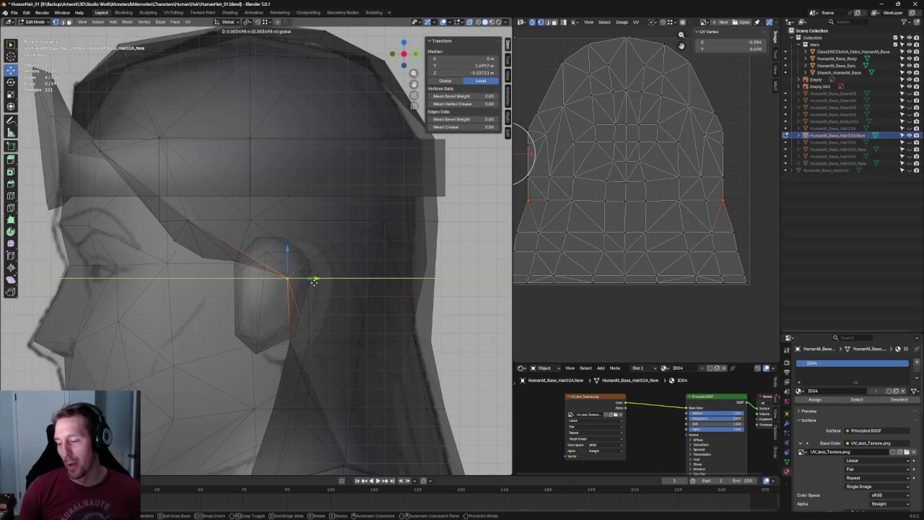
{"action": "left_click", "coordinate": [314, 282]}
{"action": "key", "text": "alt+a"}
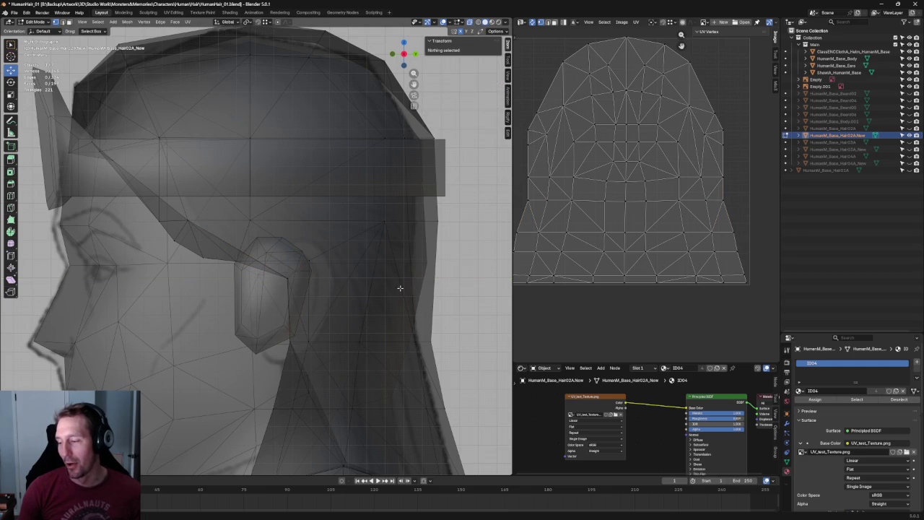
{"action": "key", "text": "KP_3"}
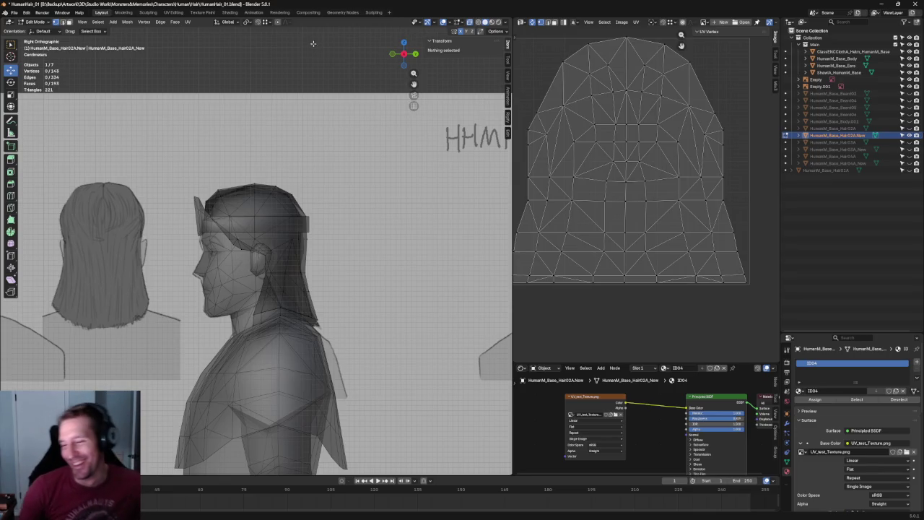
Zoom toward the back of the cap, select a back-edge vertex, then deselect it
{"action": "scroll", "coordinate": [462, 119], "scroll_direction": "up", "scroll_amount": 2}
{"action": "scroll", "coordinate": [462, 118], "scroll_direction": "up", "scroll_amount": 3}
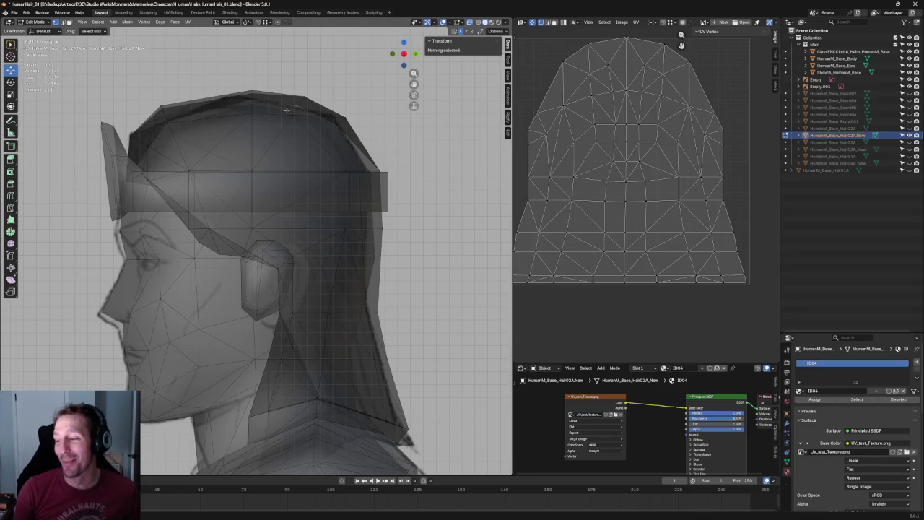
{"action": "scroll", "coordinate": [286, 109], "scroll_direction": "up", "scroll_amount": 3}
{"action": "middle_click_drag", "start_coordinate": [239, 224], "coordinate": [370, 271], "text": "shift"}
{"action": "mouse_move", "coordinate": [372, 270]}
{"action": "left_mouse_down"}
{"action": "mouse_move", "coordinate": [319, 302]}
{"action": "mouse_move", "coordinate": [360, 292]}
{"action": "left_mouse_up"}
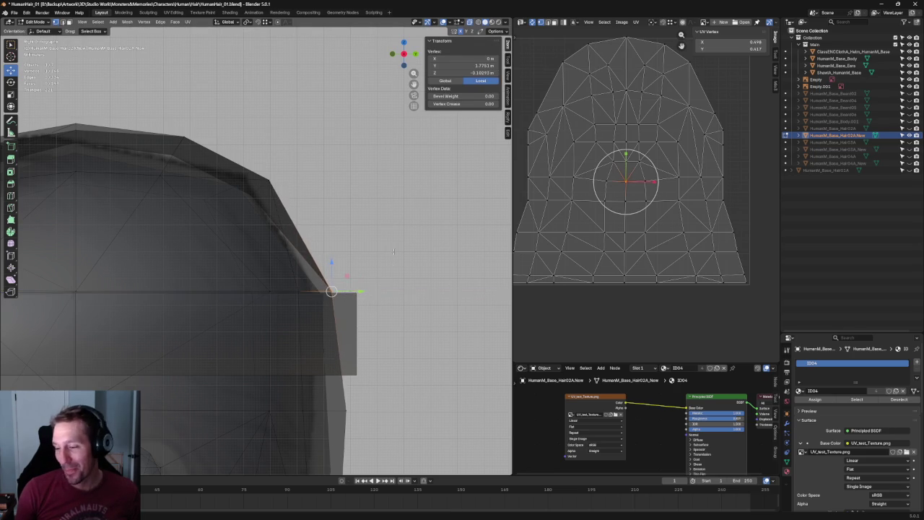
{"action": "left_click", "coordinate": [394, 250]}
{"action": "scroll", "coordinate": [393, 251], "scroll_direction": "down", "scroll_amount": 4}
With X-ray on, move a vertex on top of the hair along Y
{"action": "key", "text": "alt+z"}
{"action": "scroll", "coordinate": [351, 233], "scroll_direction": "up", "scroll_amount": 2}
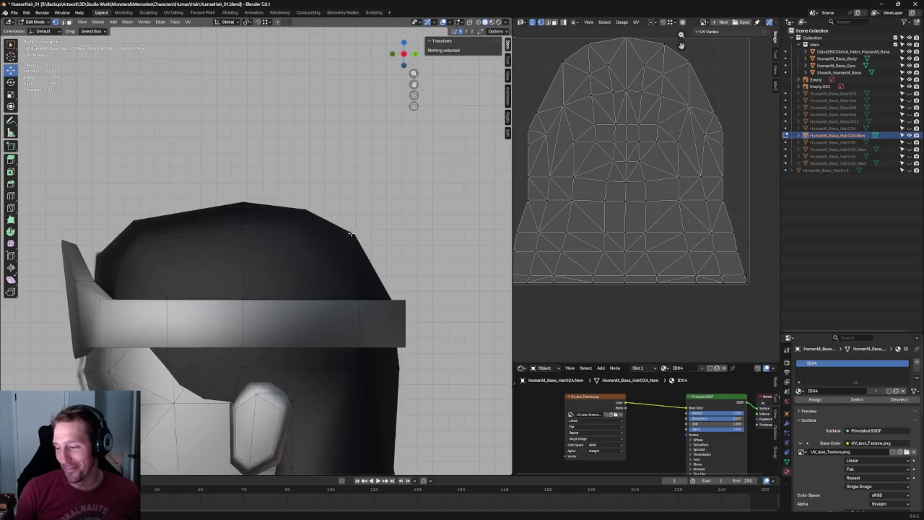
{"action": "key", "text": "alt+z"}
{"action": "left_click", "coordinate": [289, 238]}
{"action": "key", "text": "g"}
{"action": "key", "text": "y"}
{"action": "left_click", "coordinate": [310, 229]}
{"action": "left_click", "coordinate": [358, 208]}
In left side orthographic view, box-select a crown vertex column and shift it horizontally
{"action": "scroll", "coordinate": [358, 208], "scroll_direction": "down", "scroll_amount": 4}
{"action": "mouse_move", "coordinate": [358, 208]}
{"action": "middle_mouse_down"}
{"action": "mouse_move", "coordinate": [324, 234]}
{"action": "mouse_move", "coordinate": [278, 231]}
{"action": "mouse_move", "coordinate": [320, 226]}
{"action": "mouse_move", "coordinate": [295, 212]}
{"action": "mouse_move", "coordinate": [347, 202]}
{"action": "middle_mouse_up"}
{"action": "key", "text": "grave"}
{"action": "left_click", "coordinate": [268, 241]}
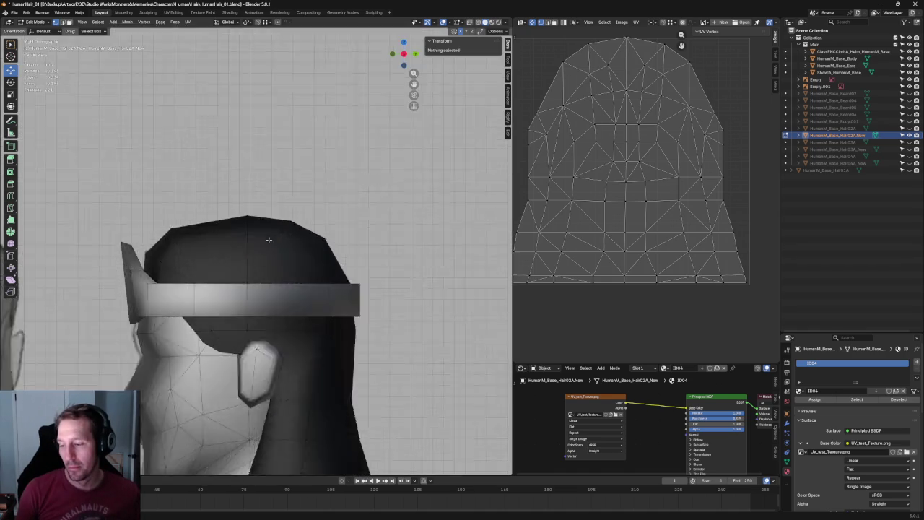
{"action": "scroll", "coordinate": [270, 237], "scroll_direction": "up", "scroll_amount": 4}
{"action": "left_click_drag", "start_coordinate": [264, 183], "coordinate": [187, 442]}
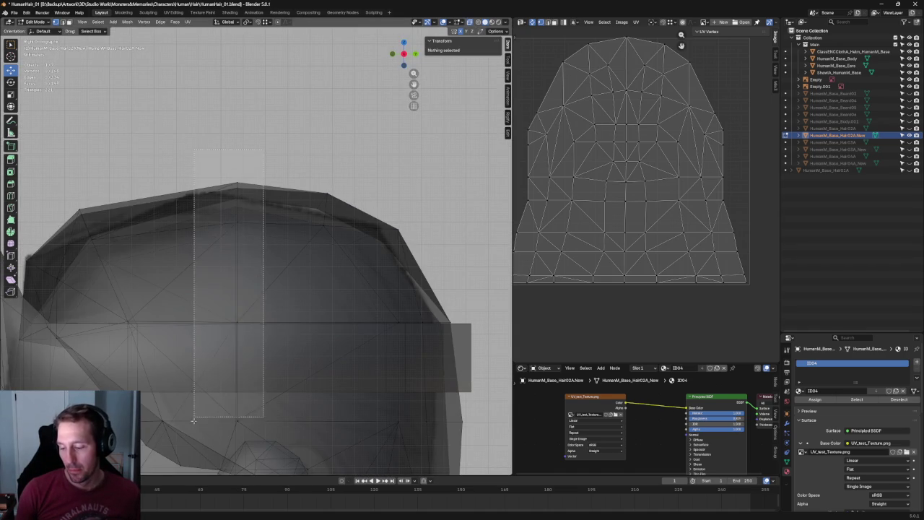
{"action": "key", "text": "g"}
{"action": "key", "text": "y"}
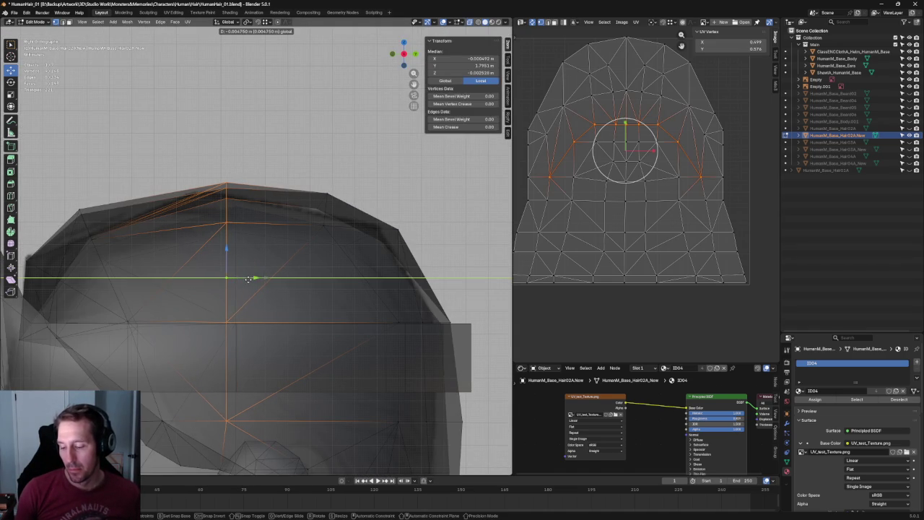
{"action": "left_click", "coordinate": [245, 280]}
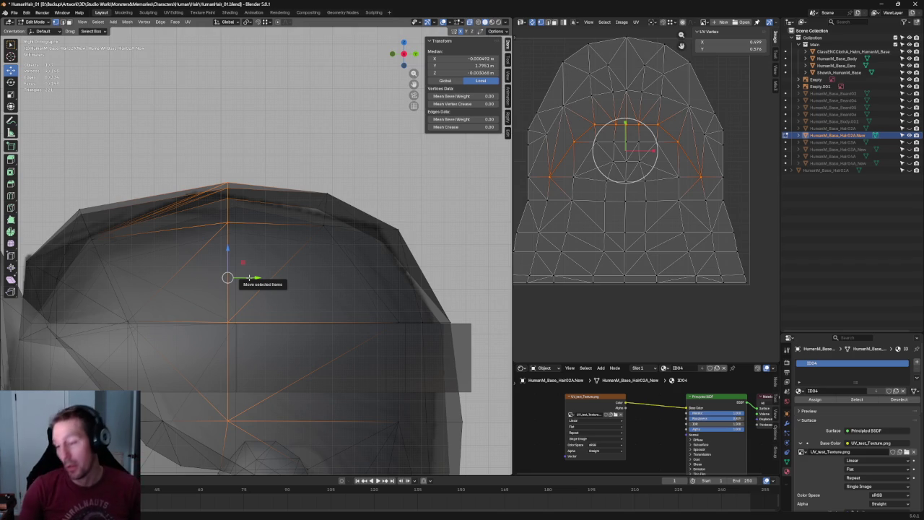
Zoom in and select a single vertex on top of the head
{"action": "scroll", "coordinate": [249, 277], "scroll_direction": "down", "scroll_amount": 2}
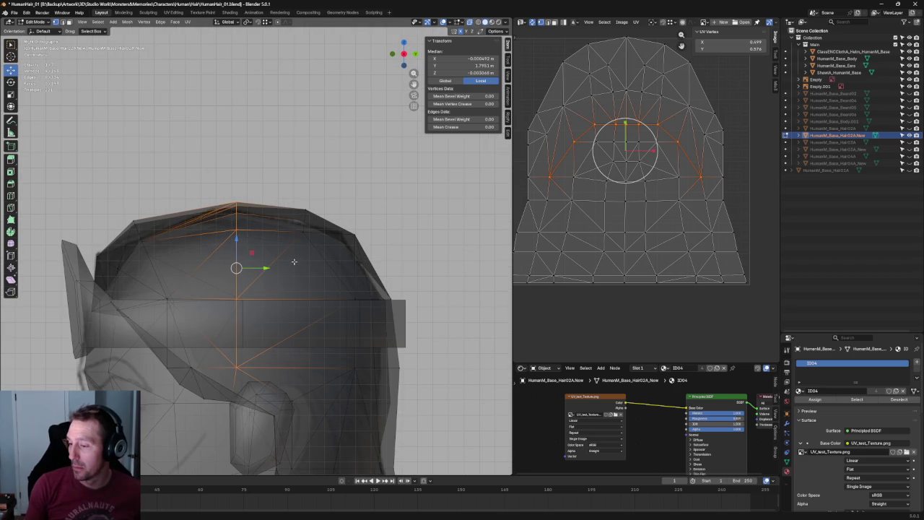
{"action": "scroll", "coordinate": [323, 212], "scroll_direction": "up", "scroll_amount": 3}
{"action": "scroll", "coordinate": [323, 212], "scroll_direction": "up", "scroll_amount": 1}
{"action": "left_click", "coordinate": [296, 222]}
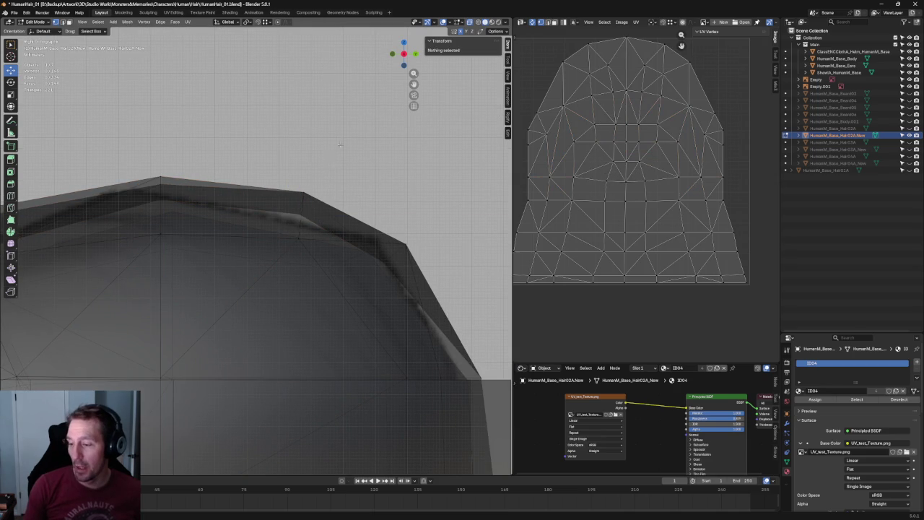
Try rotating and edge-sliding a crown selection, then cancel and clear it
{"action": "left_click", "coordinate": [295, 245], "text": "shift"}
{"action": "key", "text": "shift+space"}
{"action": "key", "text": "r"}
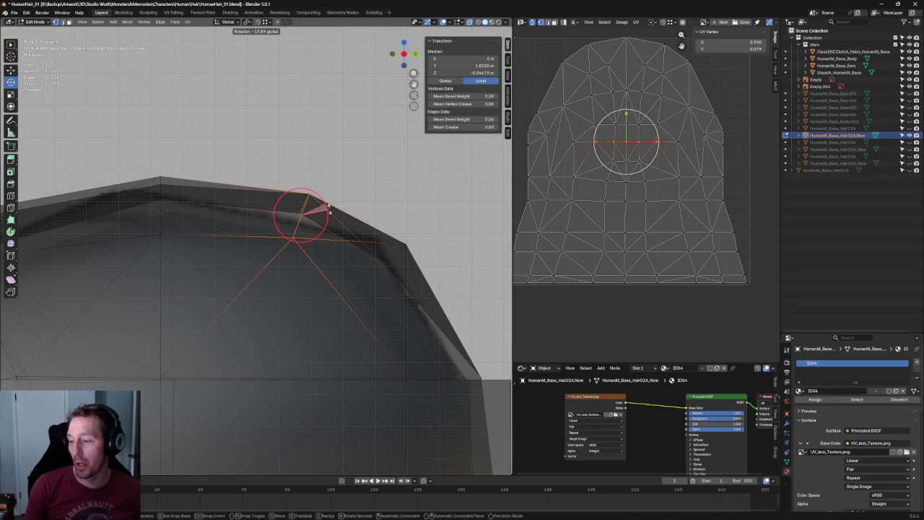
{"action": "left_click_drag", "start_coordinate": [201, 205], "coordinate": [365, 231]}
{"action": "key", "text": "shift+space"}
{"action": "key", "text": "g"}
{"action": "key", "text": "g"}
{"action": "key", "text": "g"}
{"action": "key", "text": "Escape"}
{"action": "left_click", "coordinate": [362, 178]}
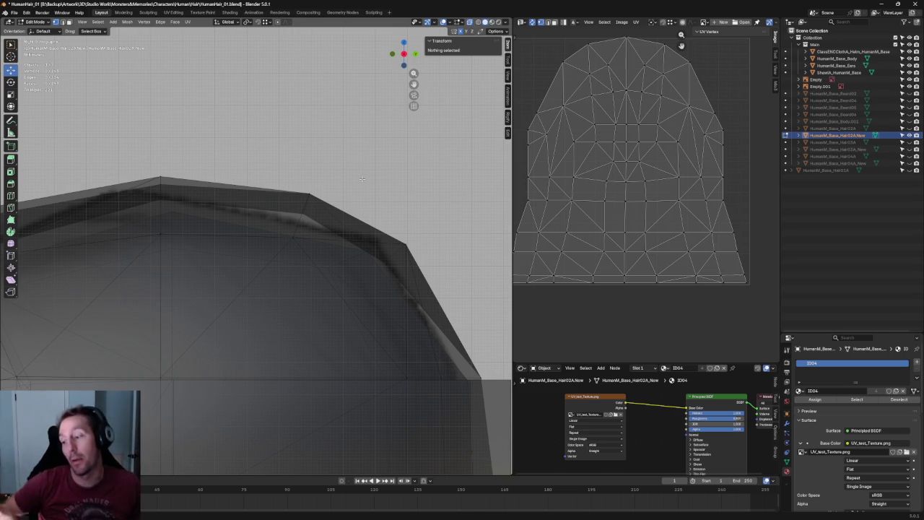
Box-select the crown's top faces and nudge them in side orthographic view
{"action": "mouse_move", "coordinate": [236, 186]}
{"action": "left_mouse_down"}
{"action": "mouse_move", "coordinate": [402, 289]}
{"action": "mouse_move", "coordinate": [377, 246]}
{"action": "left_mouse_up"}
{"action": "scroll", "coordinate": [358, 228], "scroll_direction": "down", "scroll_amount": 2}
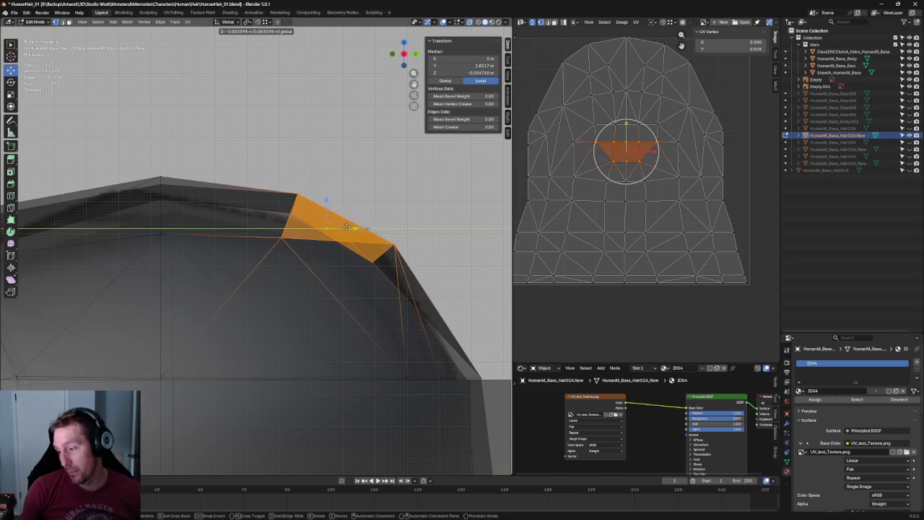
{"action": "scroll", "coordinate": [358, 228], "scroll_direction": "down", "scroll_amount": 4}
{"action": "mouse_move", "coordinate": [358, 228]}
{"action": "middle_mouse_down"}
{"action": "mouse_move", "coordinate": [379, 270]}
{"action": "mouse_move", "coordinate": [365, 268]}
{"action": "mouse_move", "coordinate": [423, 248]}
{"action": "middle_mouse_up"}
{"action": "key", "text": "KP_3"}
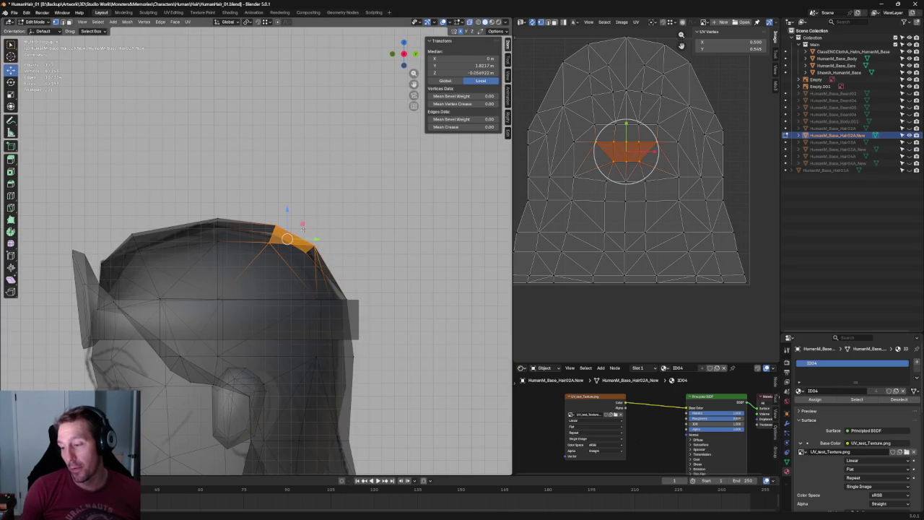
{"action": "key", "text": "g"}
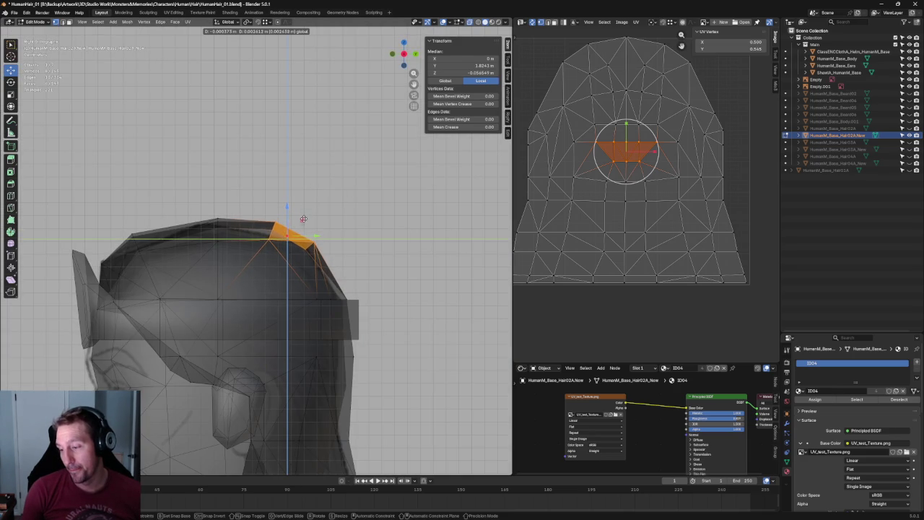
{"action": "left_click", "coordinate": [304, 225]}
{"action": "scroll", "coordinate": [305, 229], "scroll_direction": "up", "scroll_amount": 3}
{"action": "scroll", "coordinate": [261, 205], "scroll_direction": "down", "scroll_amount": 3}
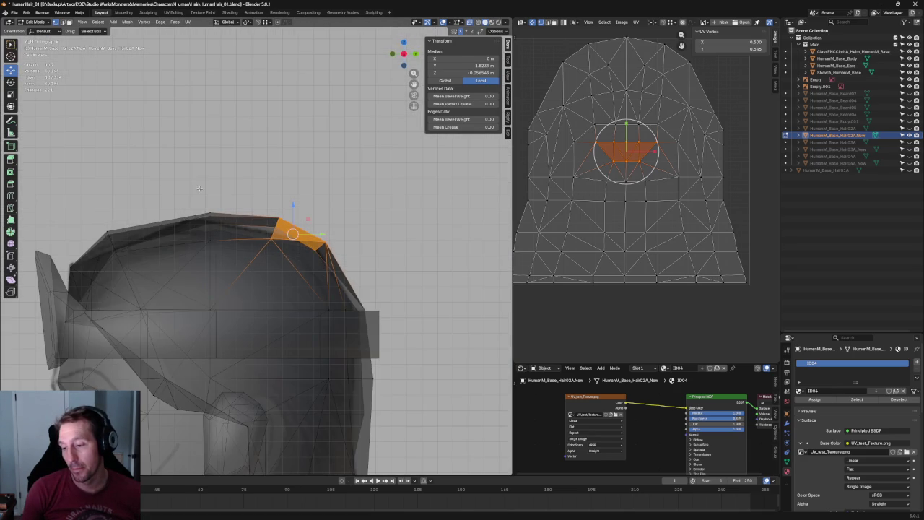
Raise the crown's top vertex vertically along Z
{"action": "left_click", "coordinate": [210, 216]}
{"action": "key", "text": "g"}
{"action": "key", "text": "z"}
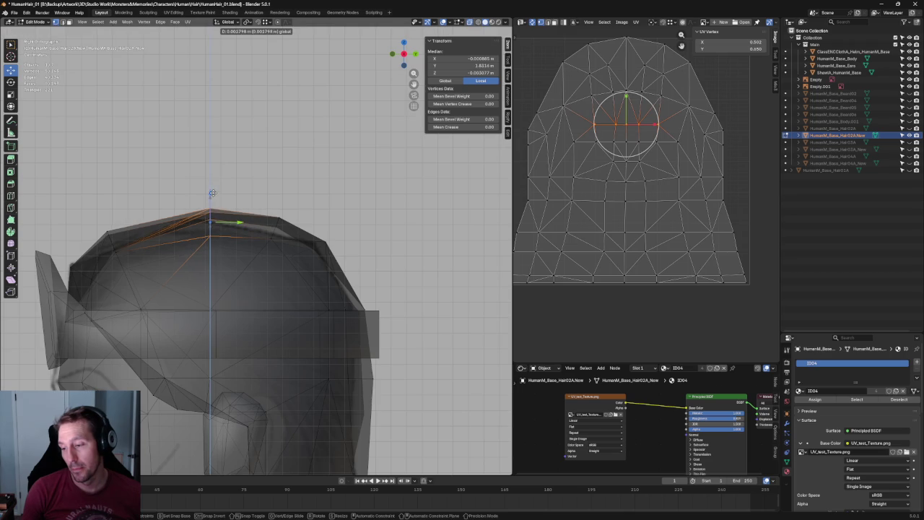
{"action": "left_click", "coordinate": [210, 196]}
Switch among front and right orthographic views, ending in front view with X-ray on
{"action": "key", "text": "alt+a"}
{"action": "key", "text": "alt+z"}
{"action": "key", "text": "grave"}
{"action": "left_click", "coordinate": [310, 126]}
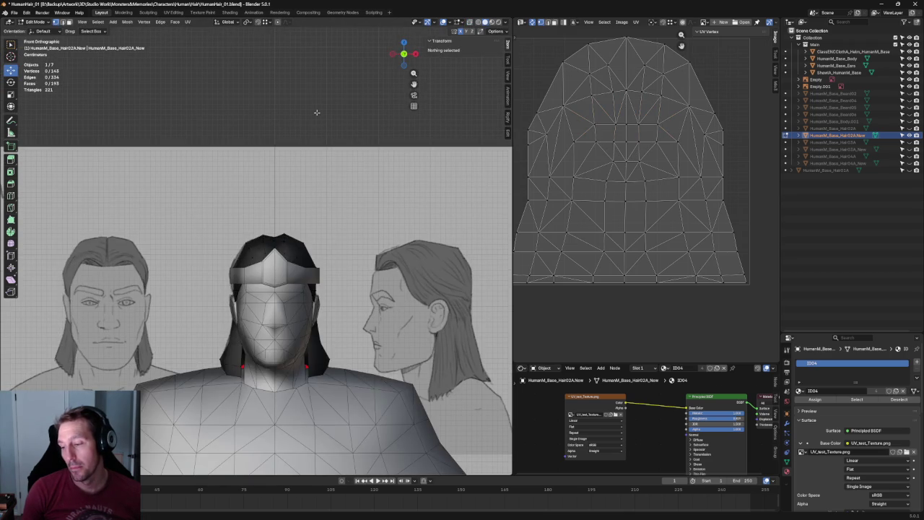
{"action": "key", "text": "alt+z"}
{"action": "key", "text": "grave"}
{"action": "left_click", "coordinate": [313, 119]}
{"action": "scroll", "coordinate": [238, 264], "scroll_direction": "up", "scroll_amount": 5}
{"action": "scroll", "coordinate": [240, 254], "scroll_direction": "down", "scroll_amount": 5}
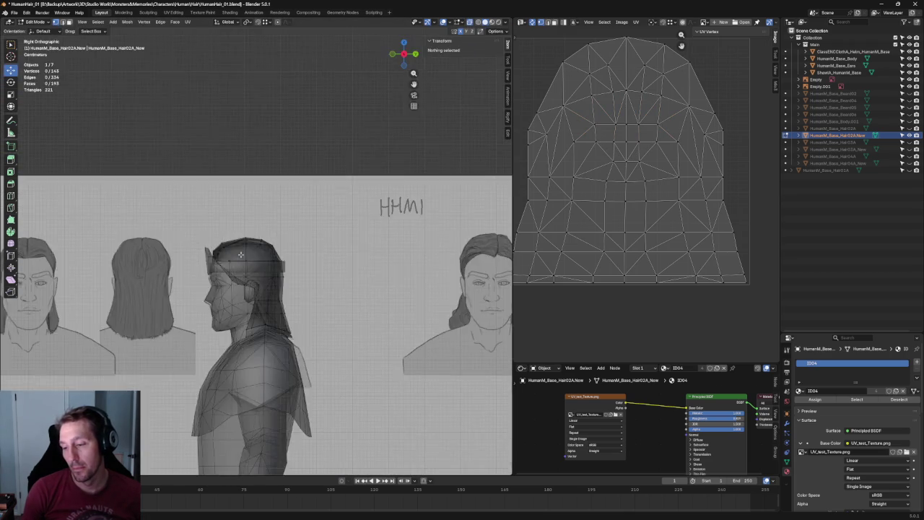
{"action": "key", "text": "KP_1"}
{"action": "scroll", "coordinate": [240, 254], "scroll_direction": "up", "scroll_amount": 3}
{"action": "right_click", "coordinate": [217, 249]}
{"action": "key", "text": "Escape"}
{"action": "scroll", "coordinate": [368, 230], "scroll_direction": "up", "scroll_amount": 4}
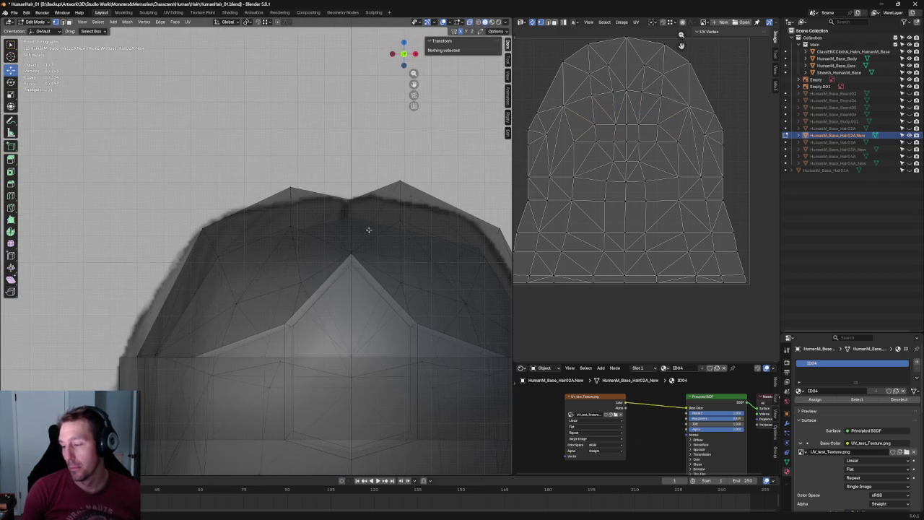
{"action": "scroll", "coordinate": [429, 195], "scroll_direction": "down", "scroll_amount": 4, "text": "ctrl"}
Nudge a vertex on the hair's upper right slightly sideways
{"action": "left_click_drag", "start_coordinate": [359, 184], "coordinate": [289, 239]}
{"action": "scroll", "coordinate": [302, 227], "scroll_direction": "down", "scroll_amount": 3}
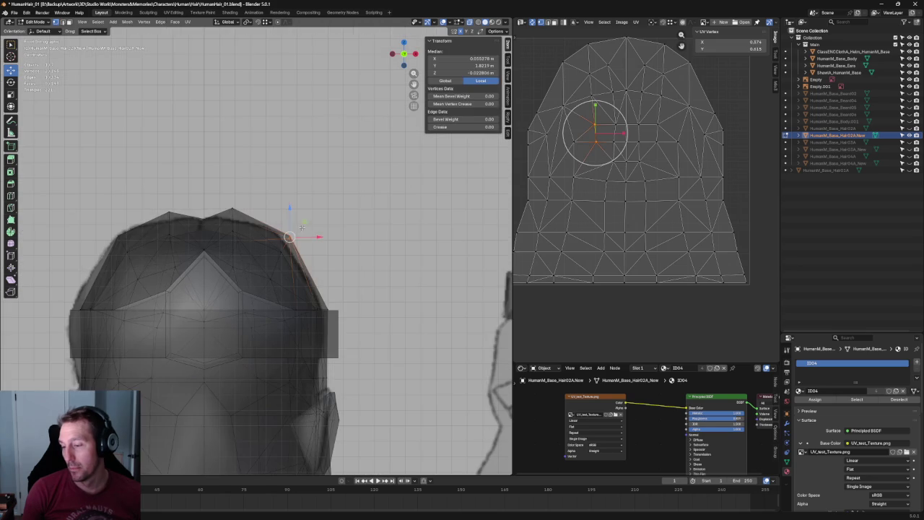
{"action": "left_click", "coordinate": [327, 209]}
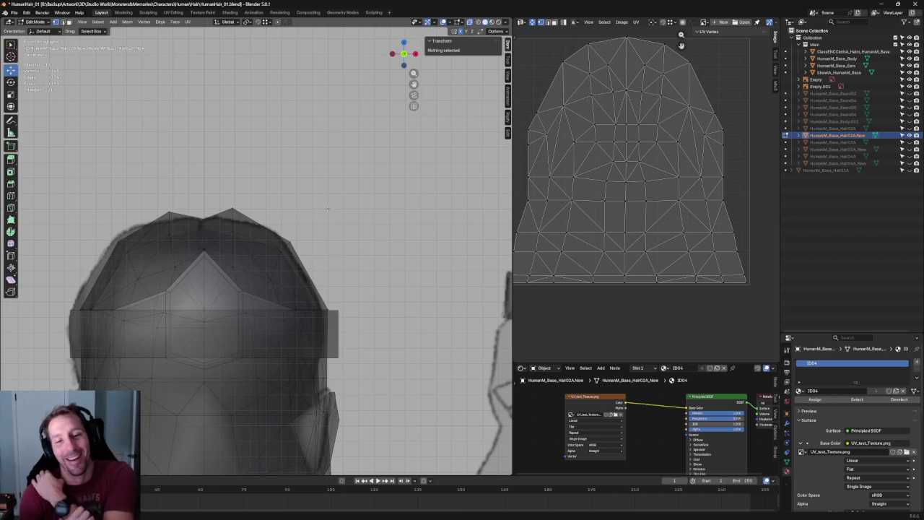
{"action": "scroll", "coordinate": [303, 322], "scroll_direction": "up", "scroll_amount": 3}
{"action": "key", "text": "alt+z"}
{"action": "left_click", "coordinate": [358, 243]}
{"action": "scroll", "coordinate": [355, 248], "scroll_direction": "down", "scroll_amount": 3}
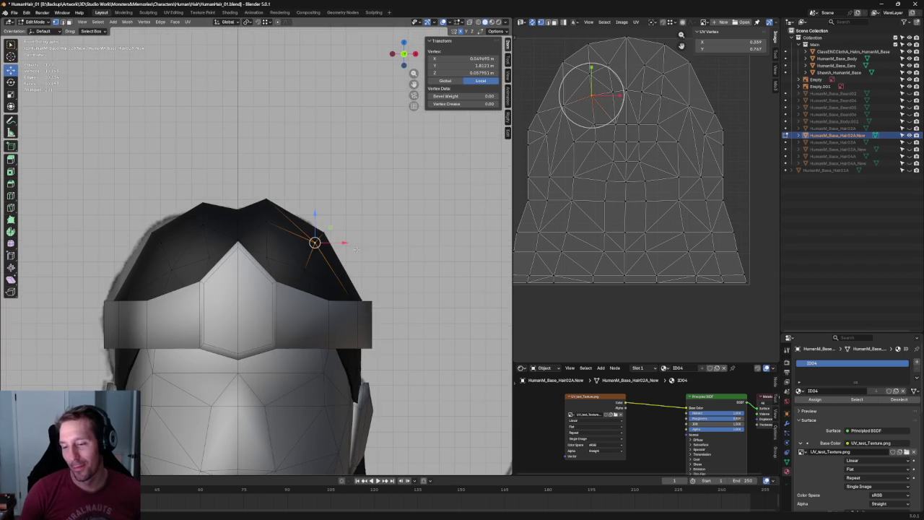
{"action": "left_click_drag", "start_coordinate": [326, 227], "coordinate": [332, 230]}
{"action": "left_click", "coordinate": [353, 215]}
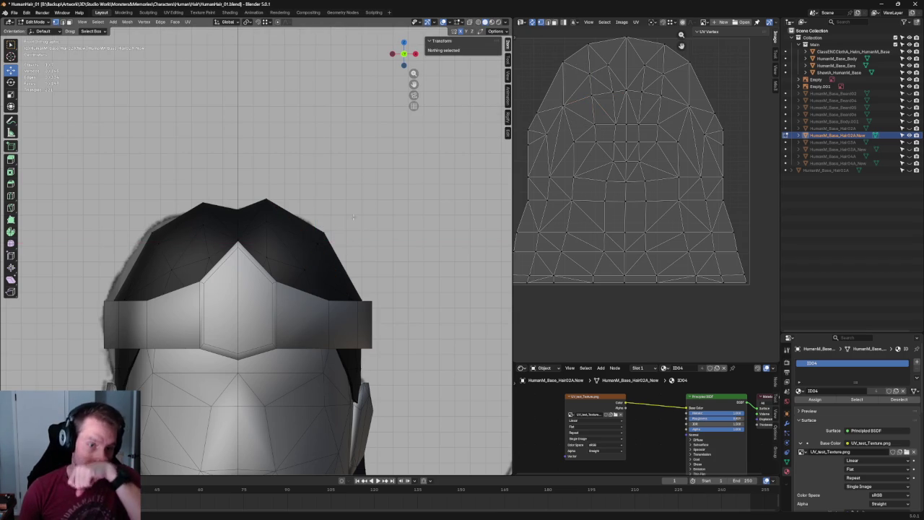
Isolate the hair mesh in local view and try moving upper-left vertices along X, cancelling
{"action": "scroll", "coordinate": [308, 255], "scroll_direction": "down", "scroll_amount": 5}
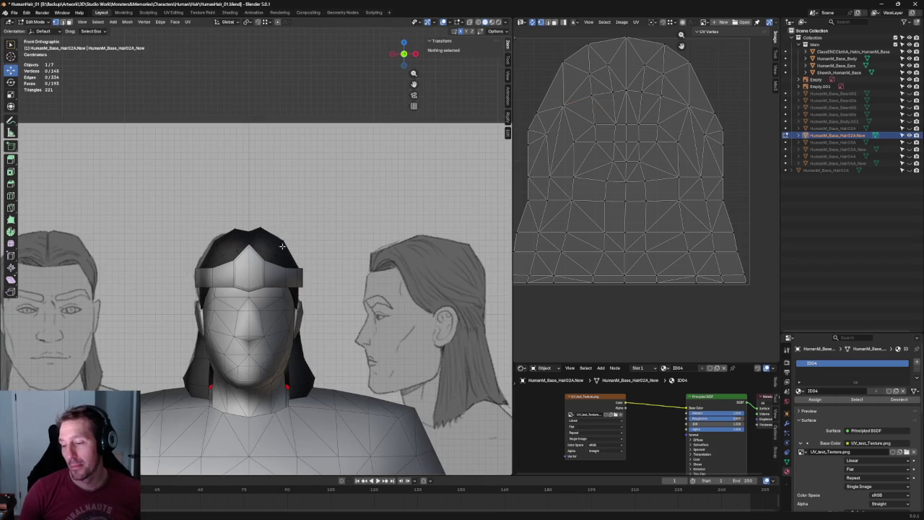
{"action": "key", "text": "KP_Divide"}
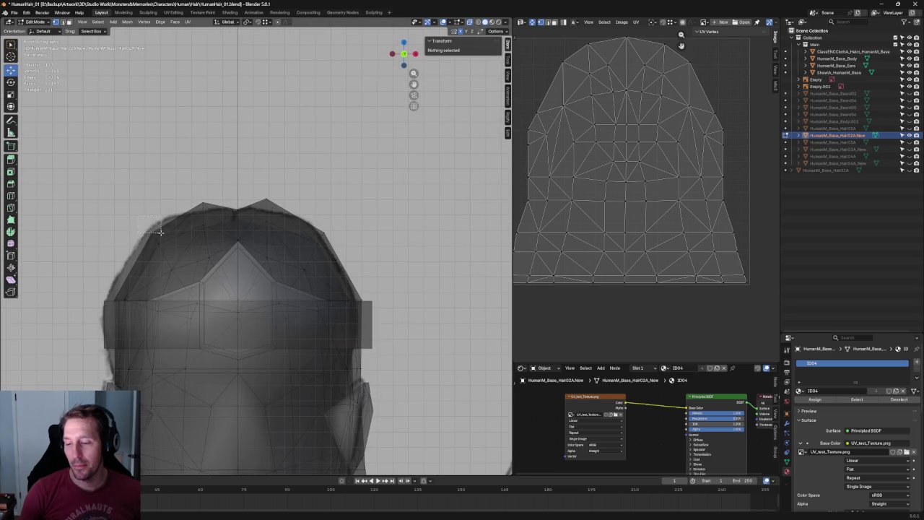
{"action": "left_click_drag", "start_coordinate": [168, 230], "coordinate": [175, 227]}
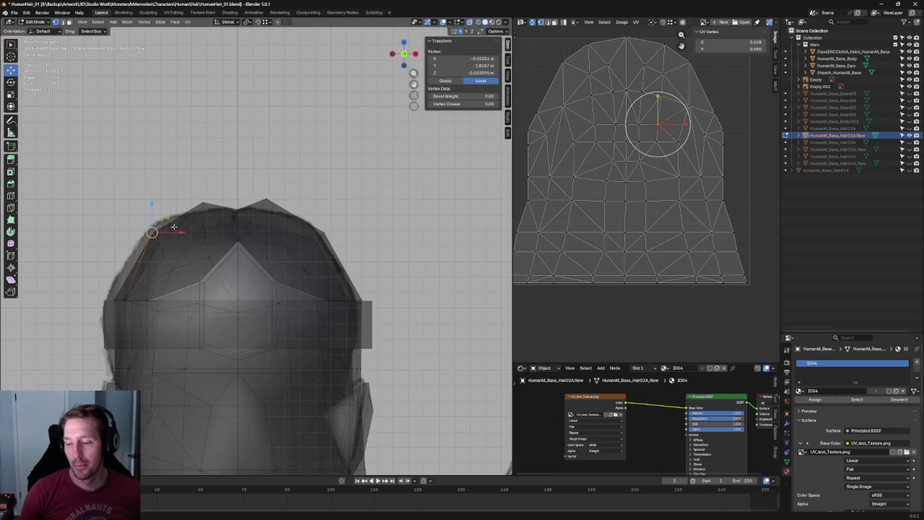
{"action": "key", "text": "g"}
{"action": "key", "text": "x"}
{"action": "key", "text": "Escape"}
{"action": "left_click", "coordinate": [329, 205]}
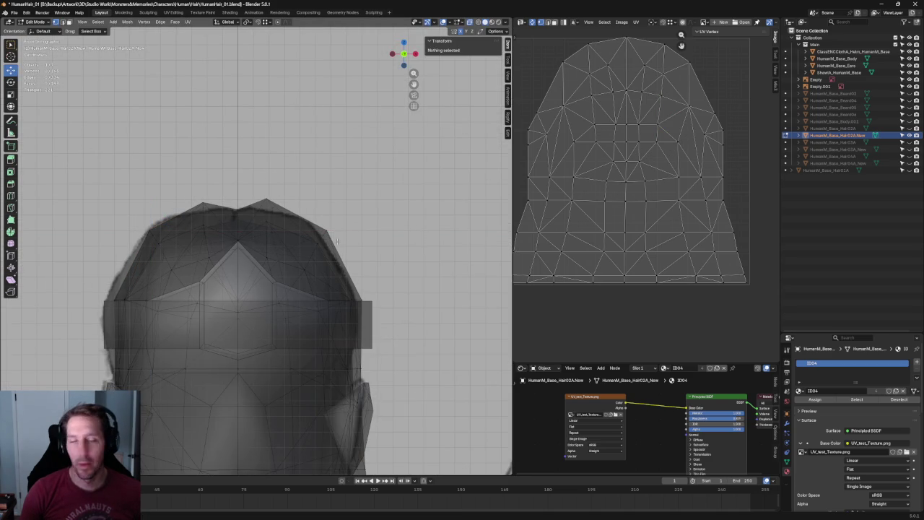
{"action": "key", "text": "grave"}
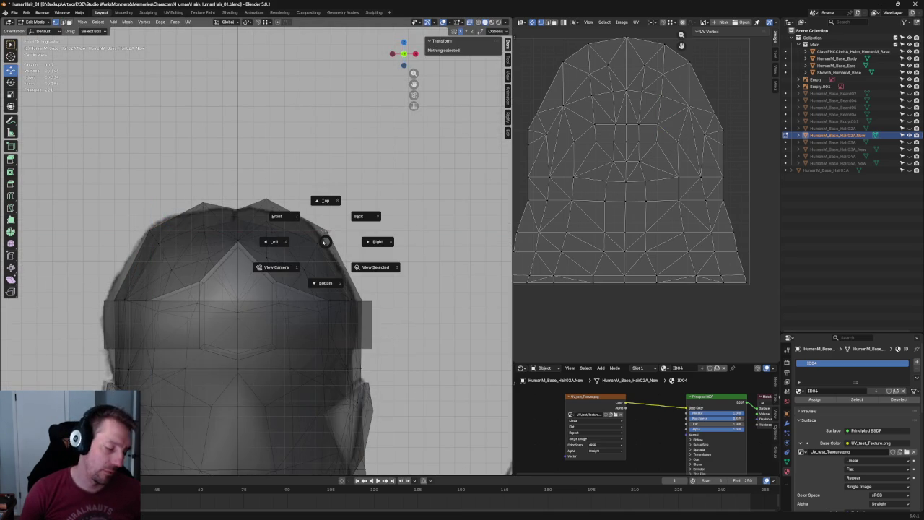
In back orthographic view, move an upper-left vertex slightly left along X
{"action": "key", "text": "KP_9"}
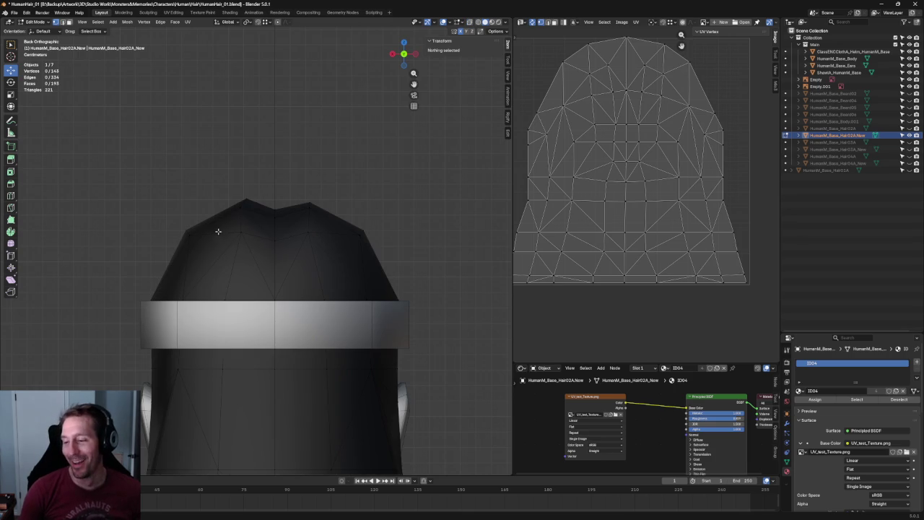
{"action": "left_click", "coordinate": [241, 232]}
{"action": "key", "text": "g"}
{"action": "key", "text": "x"}
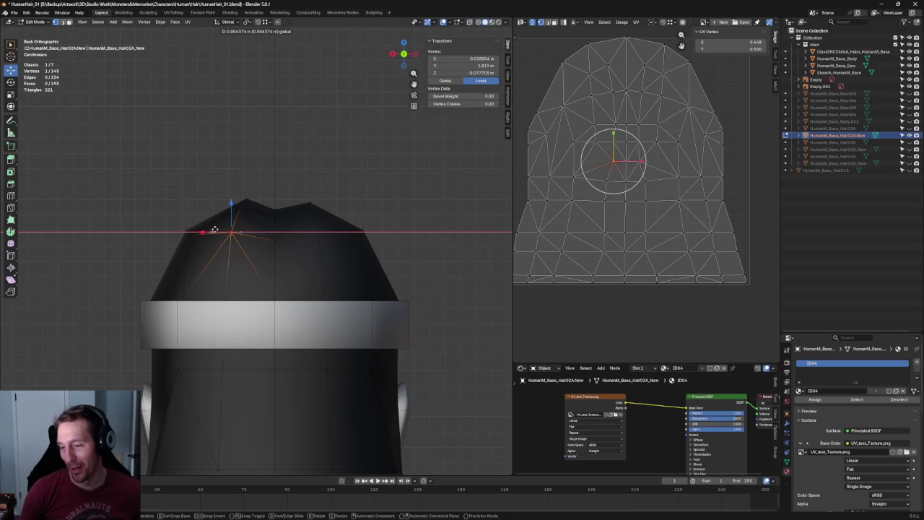
{"action": "left_click", "coordinate": [231, 212]}
Try moving the top vertex along X, cancel, and select another upper-left back vertex
{"action": "left_click", "coordinate": [242, 211]}
{"action": "key", "text": "g"}
{"action": "key", "text": "x"}
{"action": "key", "text": "Escape"}
{"action": "key", "text": "alt+a"}
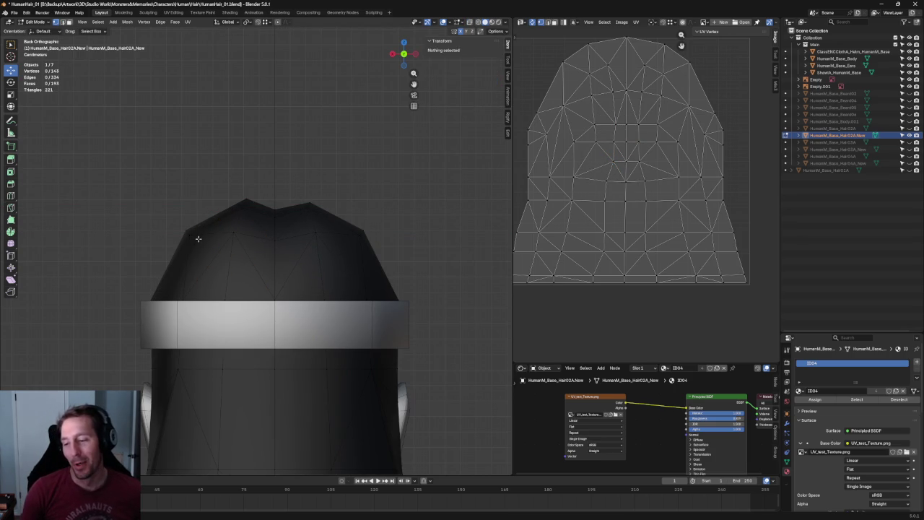
{"action": "left_click", "coordinate": [190, 235]}
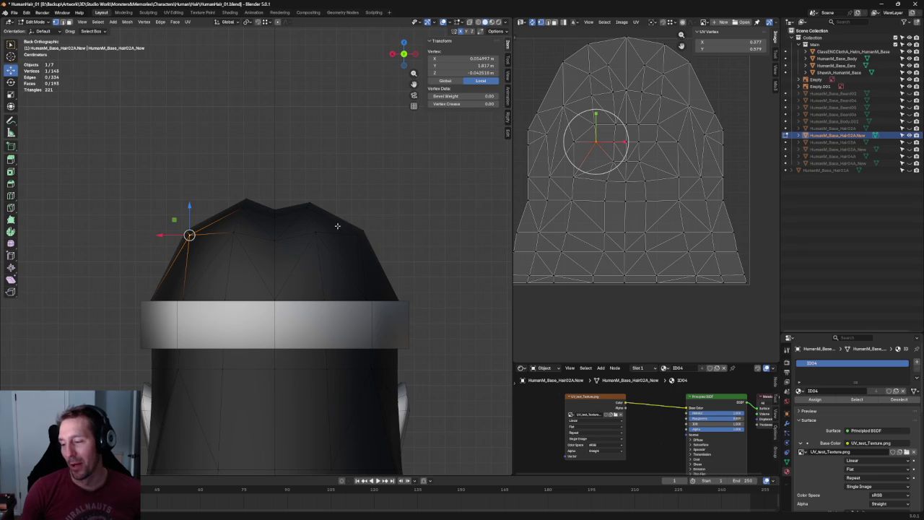
With X-ray on, slide the crown's corner vertex slightly along Y
{"action": "key", "text": "alt+z"}
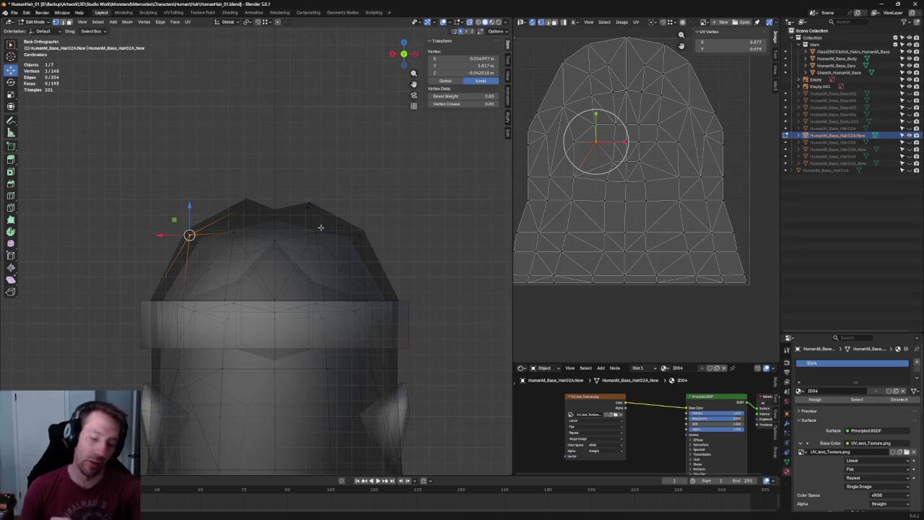
{"action": "middle_click_drag", "start_coordinate": [321, 227], "coordinate": [388, 260]}
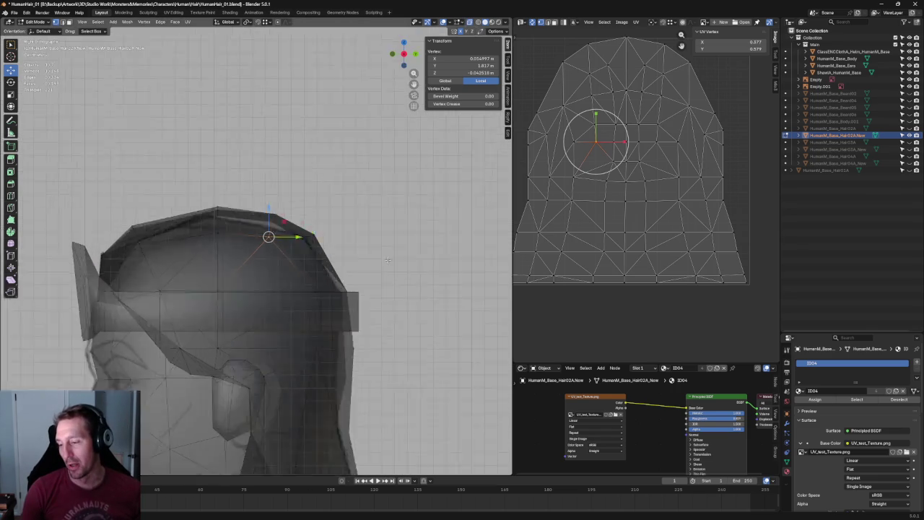
{"action": "scroll", "coordinate": [388, 260], "scroll_direction": "up", "scroll_amount": 5}
{"action": "key", "text": "alt+a"}
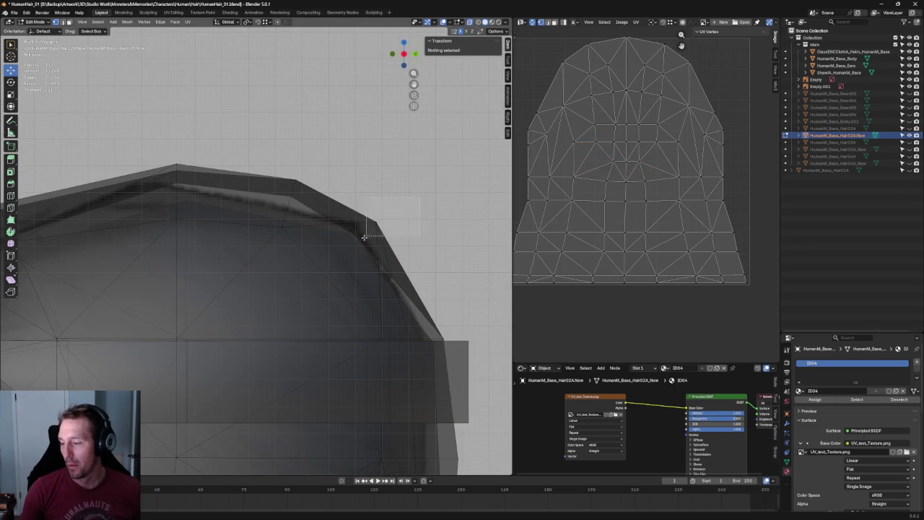
{"action": "left_click_drag", "start_coordinate": [364, 237], "coordinate": [364, 237]}
{"action": "key", "text": "alt+z"}
{"action": "key", "text": "alt+z"}
{"action": "key", "text": "alt+a"}
{"action": "left_click", "coordinate": [361, 236]}
{"action": "key", "text": "g"}
{"action": "key", "text": "y"}
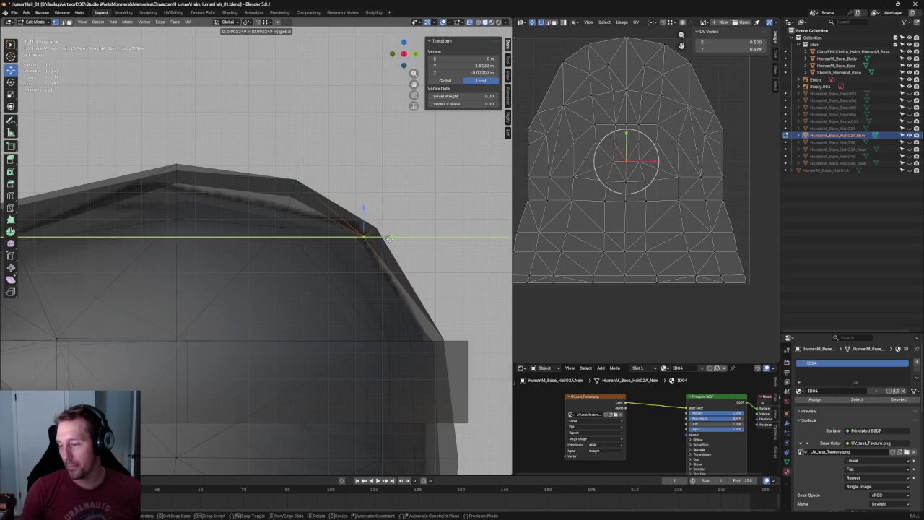
{"action": "left_click", "coordinate": [365, 237]}
Deselect all, orbit to look down on the character, and select a hair cap vertex
{"action": "key", "text": "alt+a"}
{"action": "scroll", "coordinate": [395, 255], "scroll_direction": "down", "scroll_amount": 5}
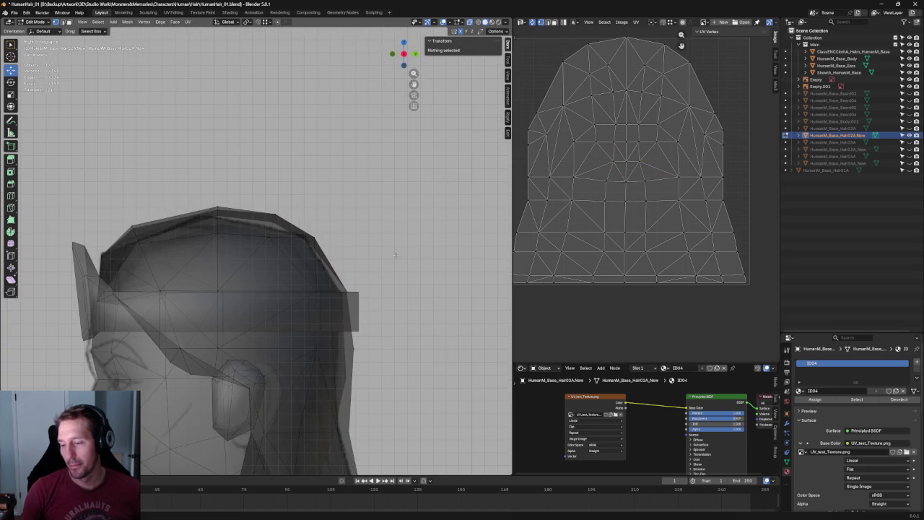
{"action": "scroll", "coordinate": [392, 214], "scroll_direction": "down", "scroll_amount": 4}
{"action": "mouse_move", "coordinate": [369, 268]}
{"action": "middle_mouse_down"}
{"action": "mouse_move", "coordinate": [361, 336]}
{"action": "mouse_move", "coordinate": [378, 293]}
{"action": "mouse_move", "coordinate": [317, 244]}
{"action": "mouse_move", "coordinate": [324, 303]}
{"action": "mouse_move", "coordinate": [307, 301]}
{"action": "mouse_move", "coordinate": [297, 220]}
{"action": "mouse_move", "coordinate": [243, 301]}
{"action": "middle_mouse_up"}
{"action": "left_click", "coordinate": [298, 220]}
{"action": "scroll", "coordinate": [243, 300], "scroll_direction": "up", "scroll_amount": 2}
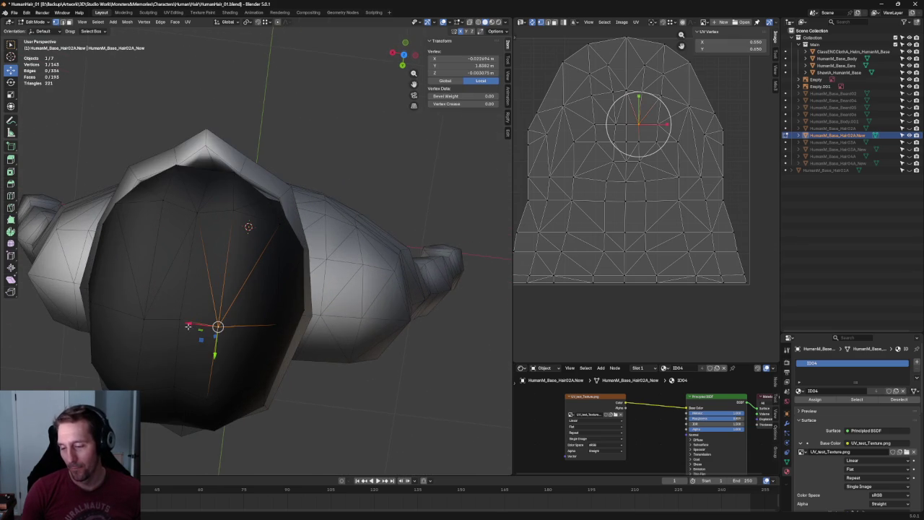
{"action": "middle_click_drag", "start_coordinate": [187, 327], "coordinate": [192, 320]}
{"action": "scroll", "coordinate": [191, 322], "scroll_direction": "down", "scroll_amount": 4}
{"action": "left_click", "coordinate": [316, 425]}
{"action": "mouse_move", "coordinate": [315, 425]}
{"action": "middle_mouse_down"}
{"action": "mouse_move", "coordinate": [388, 262]}
{"action": "mouse_move", "coordinate": [227, 223]}
{"action": "mouse_move", "coordinate": [243, 214]}
{"action": "middle_mouse_up"}
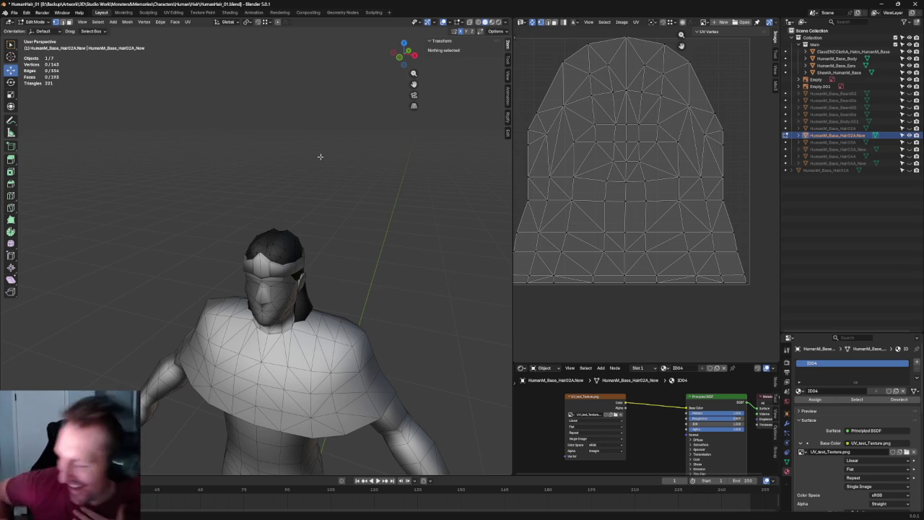
In side orthographic X-ray view, shift the cap's middle vertex column slightly along Y
{"action": "key", "text": "KP_Decimal"}
{"action": "key", "text": "KP_3"}
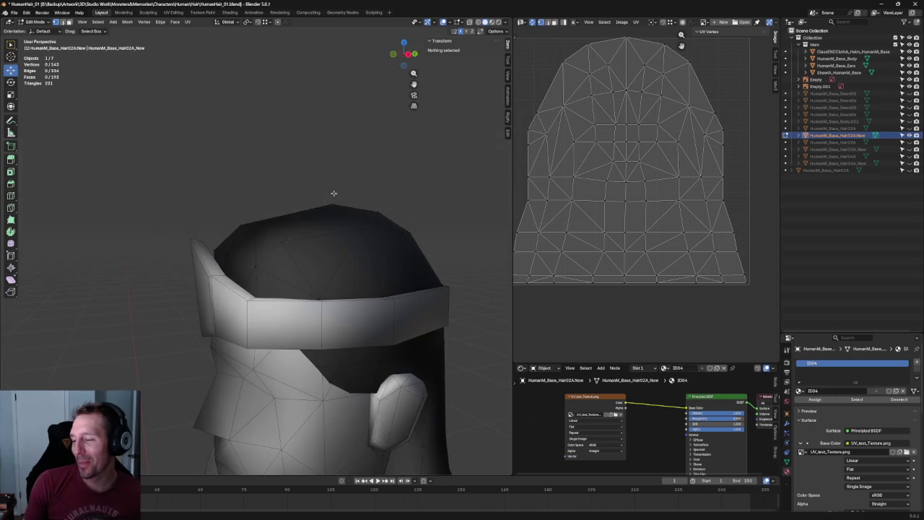
{"action": "scroll", "coordinate": [418, 216], "scroll_direction": "up", "scroll_amount": 1}
{"action": "scroll", "coordinate": [365, 196], "scroll_direction": "up", "scroll_amount": 2}
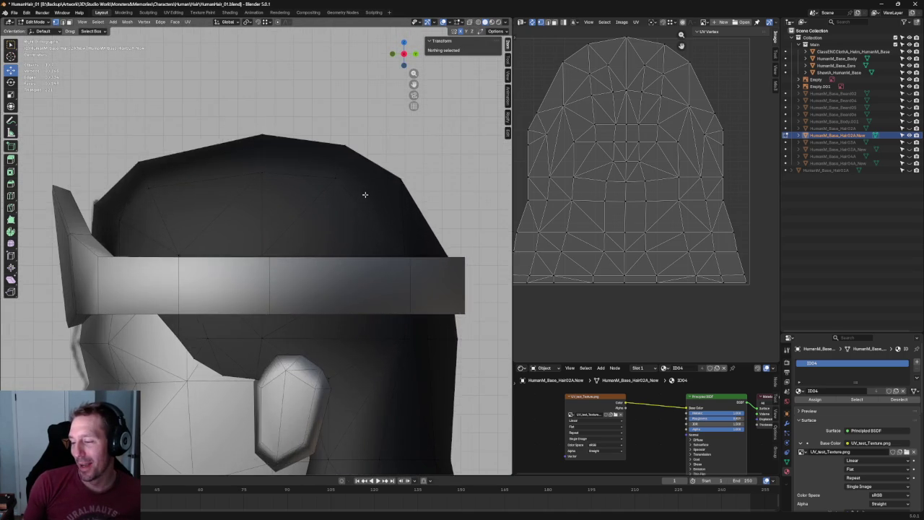
{"action": "scroll", "coordinate": [349, 213], "scroll_direction": "up", "scroll_amount": 2}
{"action": "key", "text": "alt+z"}
{"action": "left_click_drag", "start_coordinate": [244, 134], "coordinate": [302, 346]}
{"action": "key", "text": "w"}
{"action": "key", "text": "w"}
{"action": "left_click_drag", "start_coordinate": [283, 216], "coordinate": [289, 217]}
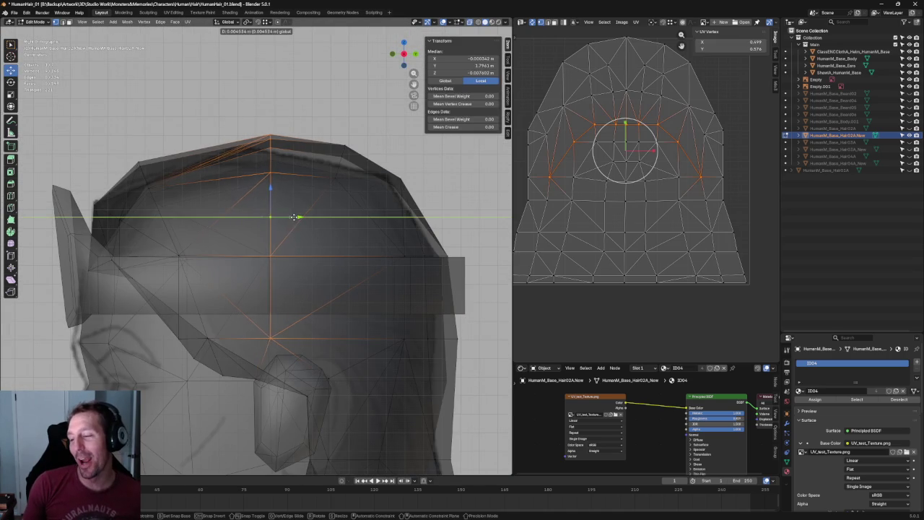
{"action": "key", "text": "alt+a"}
Nudge the top crown vertex to tighten the profile; try moving the next crown vertex but cancel
{"action": "key", "text": "alt+z"}
{"action": "key", "text": "alt+z"}
{"action": "left_click_drag", "start_coordinate": [360, 140], "coordinate": [306, 202]}
{"action": "left_click_drag", "start_coordinate": [363, 166], "coordinate": [352, 160]}
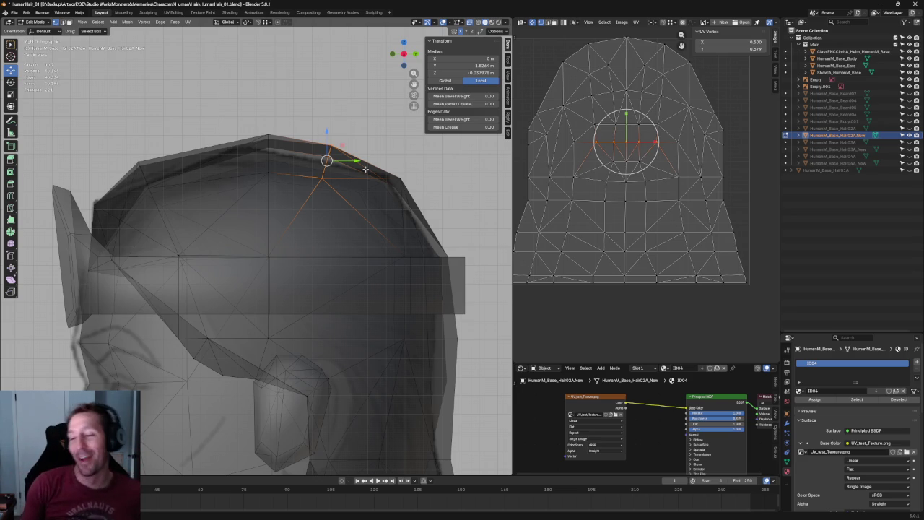
{"action": "left_click_drag", "start_coordinate": [182, 163], "coordinate": [128, 199]}
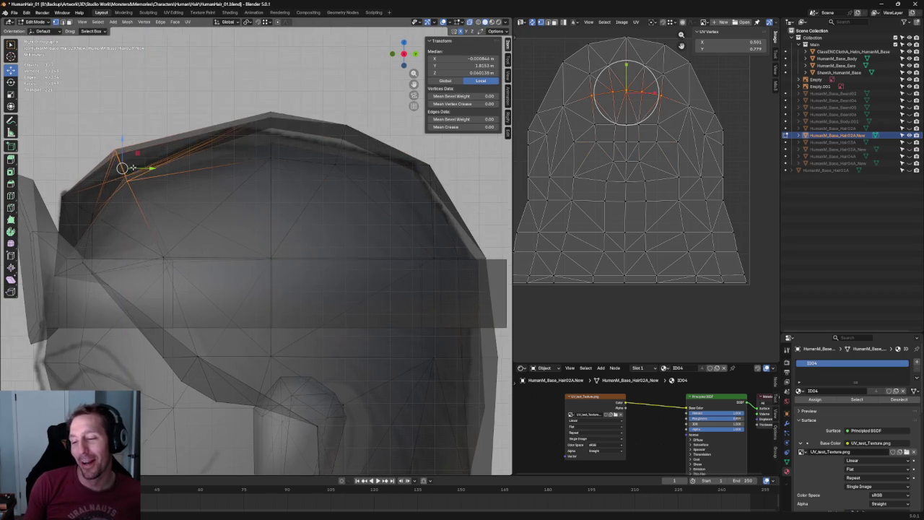
{"action": "scroll", "coordinate": [159, 166], "scroll_direction": "up", "scroll_amount": 2}
{"action": "scroll", "coordinate": [209, 202], "scroll_direction": "up", "scroll_amount": 3}
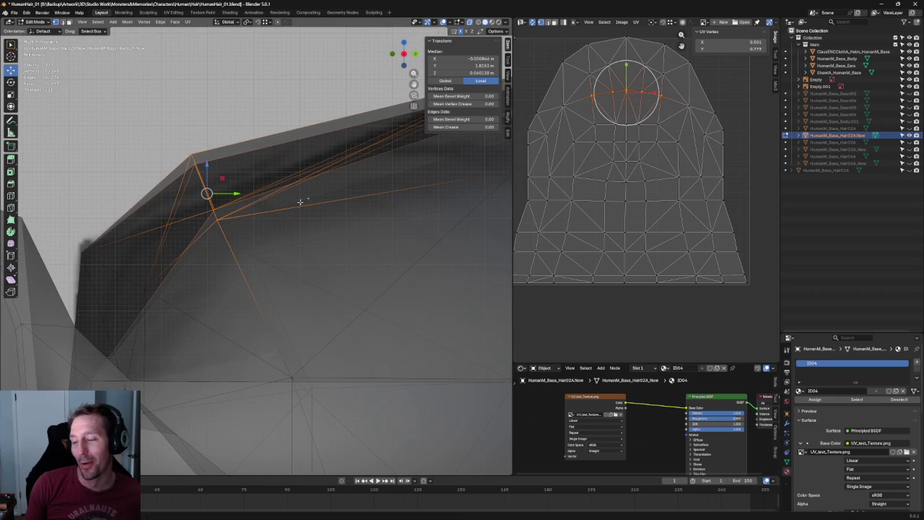
{"action": "left_click", "coordinate": [215, 216]}
{"action": "key", "text": "g"}
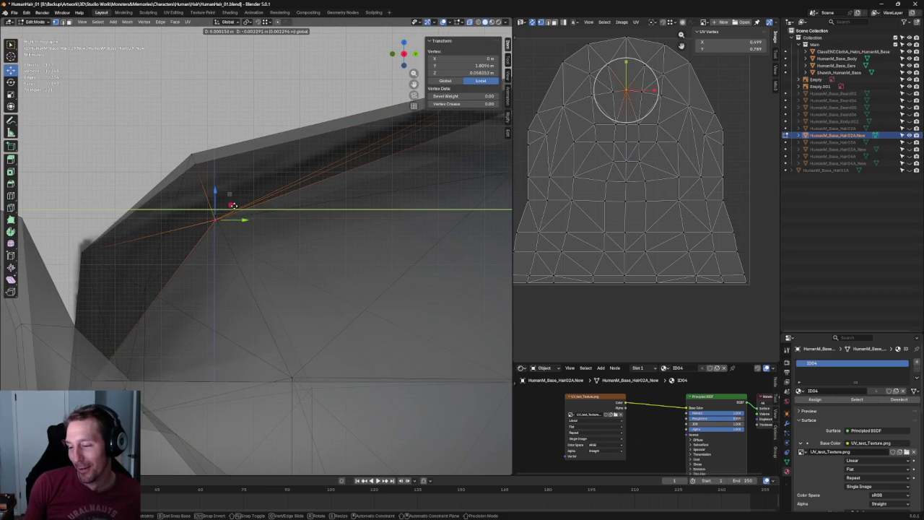
{"action": "right_click", "coordinate": [233, 206]}
Zoom in and box-select the faces along the top of the cap
{"action": "scroll", "coordinate": [231, 195], "scroll_direction": "down", "scroll_amount": 3}
{"action": "scroll", "coordinate": [231, 188], "scroll_direction": "down", "scroll_amount": 2}
{"action": "scroll", "coordinate": [228, 180], "scroll_direction": "up", "scroll_amount": 2}
{"action": "scroll", "coordinate": [225, 175], "scroll_direction": "up", "scroll_amount": 2}
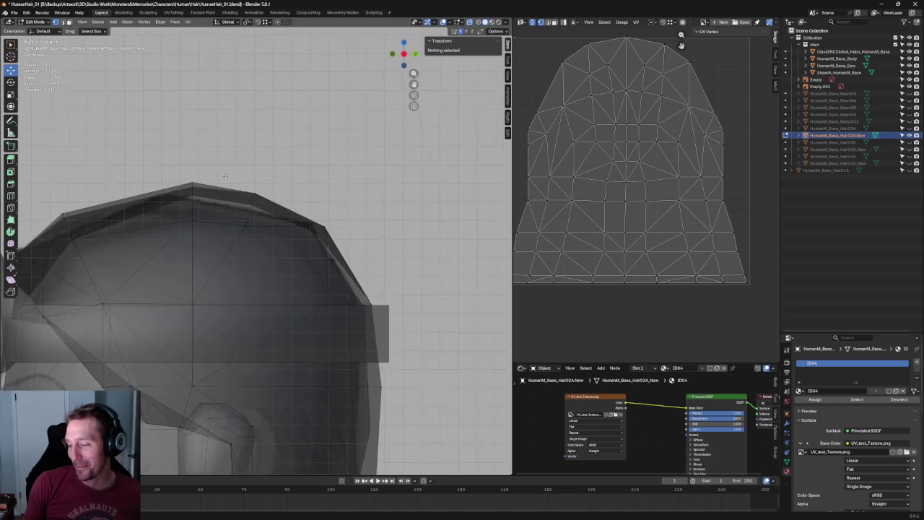
{"action": "scroll", "coordinate": [225, 176], "scroll_direction": "up", "scroll_amount": 2}
{"action": "left_click_drag", "start_coordinate": [241, 109], "coordinate": [412, 239]}
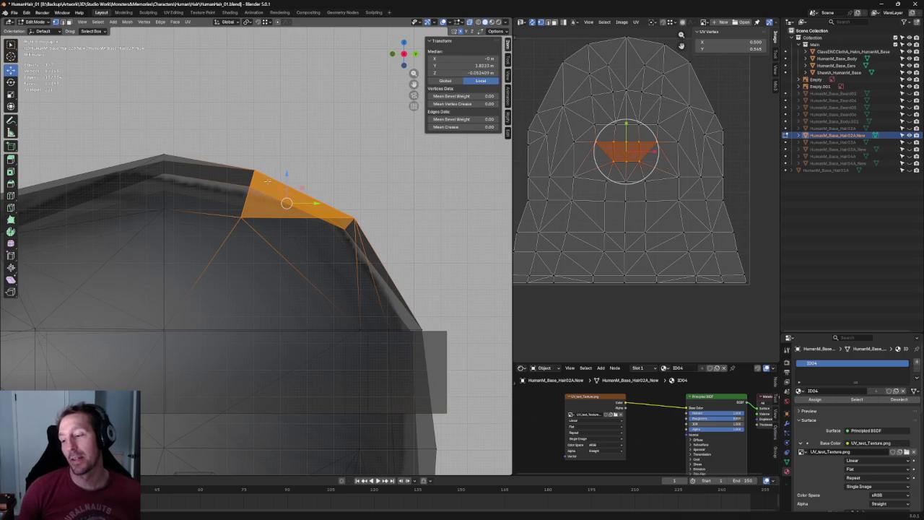
Lower a vertex on the cap's top edge slightly along Y to smooth the crown slope
{"action": "left_click", "coordinate": [284, 154]}
{"action": "left_click_drag", "start_coordinate": [293, 158], "coordinate": [189, 257]}
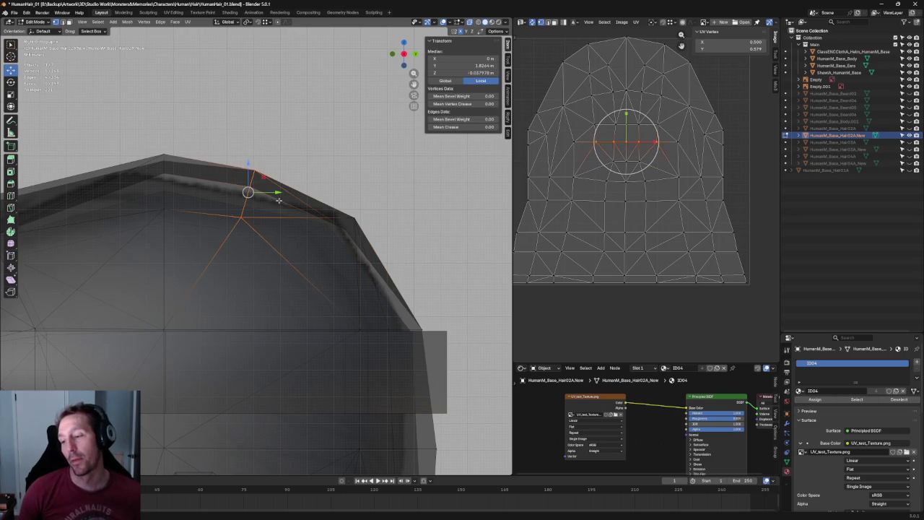
{"action": "left_click_drag", "start_coordinate": [275, 192], "coordinate": [288, 191]}
{"action": "key", "text": "shift+space"}
{"action": "key", "text": "r"}
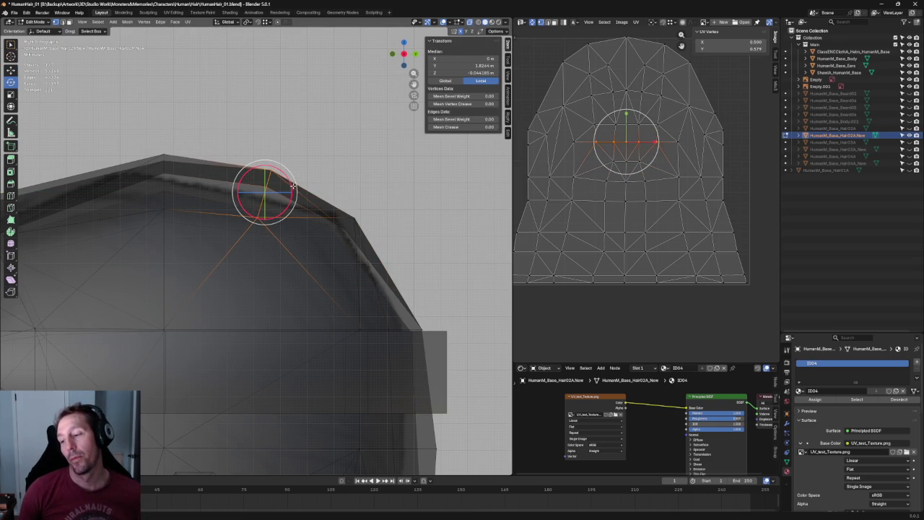
{"action": "key", "text": "ctrl+z"}
{"action": "key", "text": "ctrl+z"}
{"action": "key", "text": "ctrl+shift+z"}
{"action": "key", "text": "shift+space"}
{"action": "key", "text": "g"}
{"action": "left_click_drag", "start_coordinate": [283, 218], "coordinate": [277, 219]}
{"action": "key", "text": "alt+a"}
Slide the next top-edge vertex slightly along its edge, then deselect everything
{"action": "left_click", "coordinate": [290, 179]}
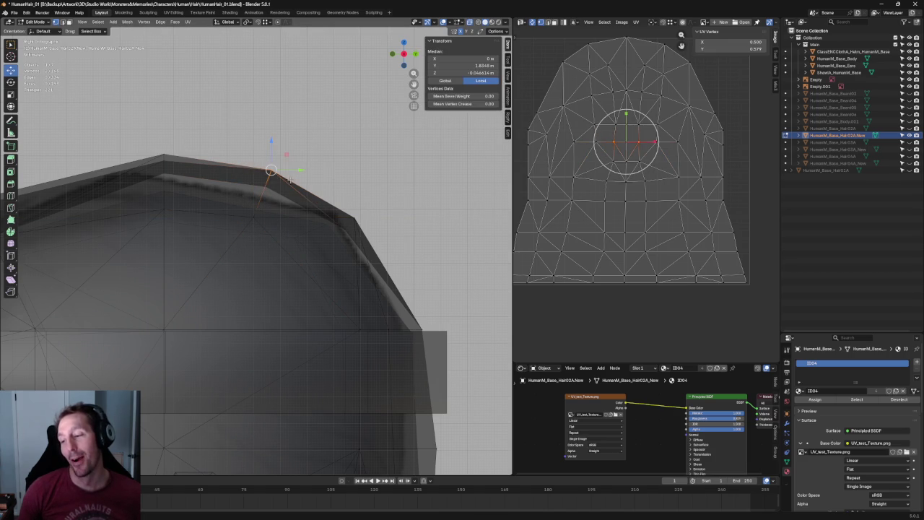
{"action": "left_click_drag", "start_coordinate": [294, 169], "coordinate": [299, 171]}
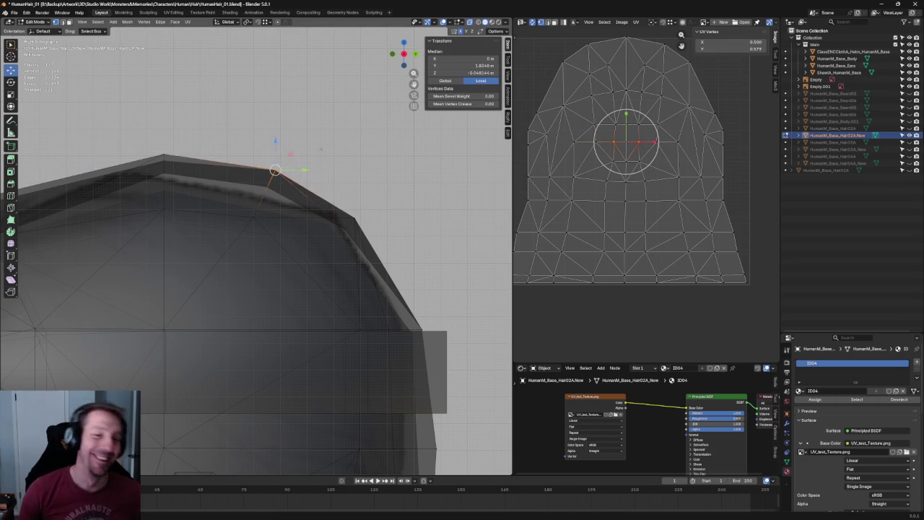
{"action": "key", "text": "alt+a"}
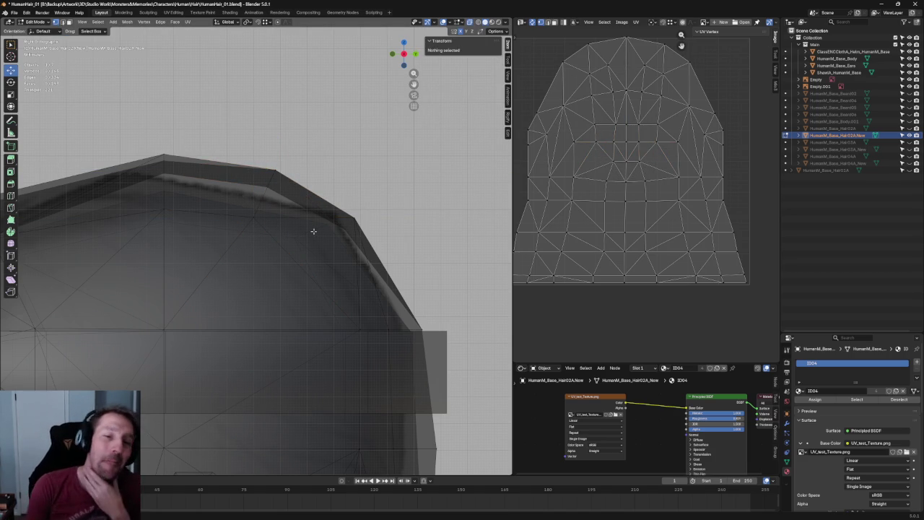
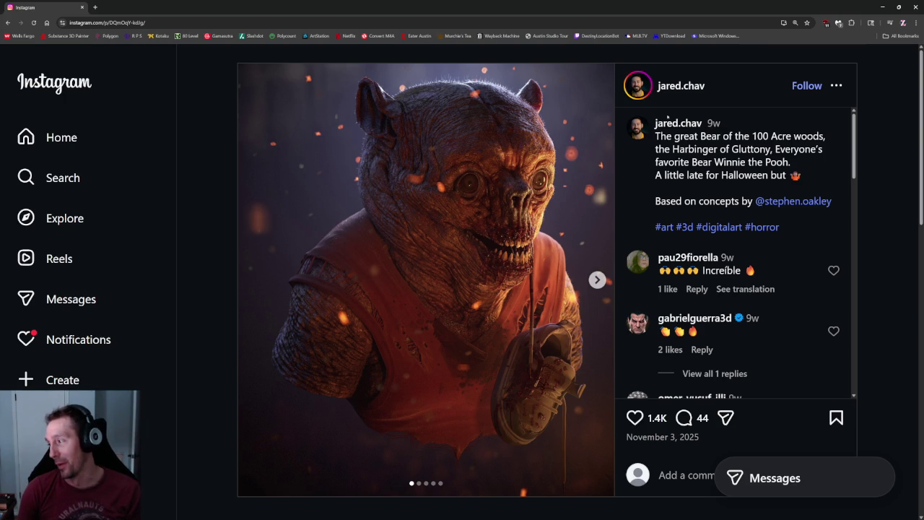
Browse the zombie Pooh sculpture post on Instagram, then minimize the browser to return to Blender
{"action": "scroll", "coordinate": [451, 305], "scroll_direction": "down", "scroll_amount": 2}
{"action": "scroll", "coordinate": [451, 306], "scroll_direction": "up", "scroll_amount": 2}
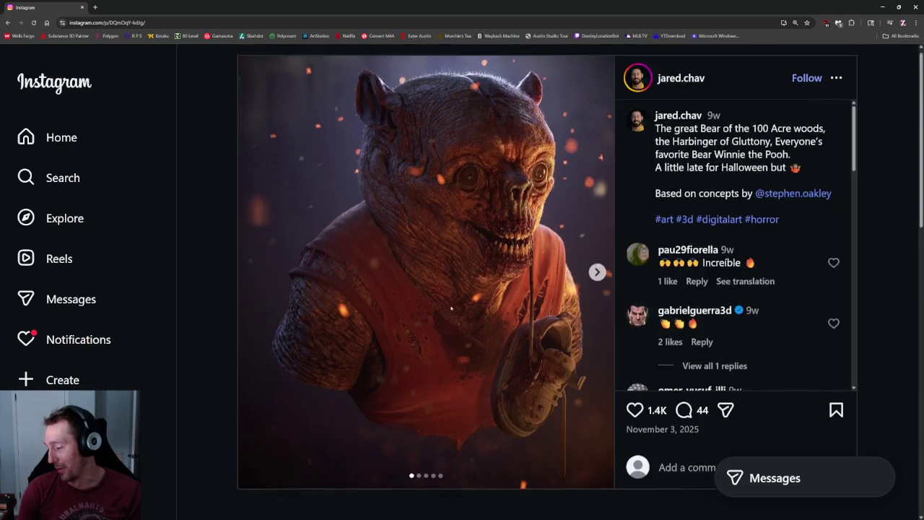
{"action": "scroll", "coordinate": [451, 305], "scroll_direction": "down", "scroll_amount": 3}
{"action": "scroll", "coordinate": [451, 305], "scroll_direction": "up", "scroll_amount": 3}
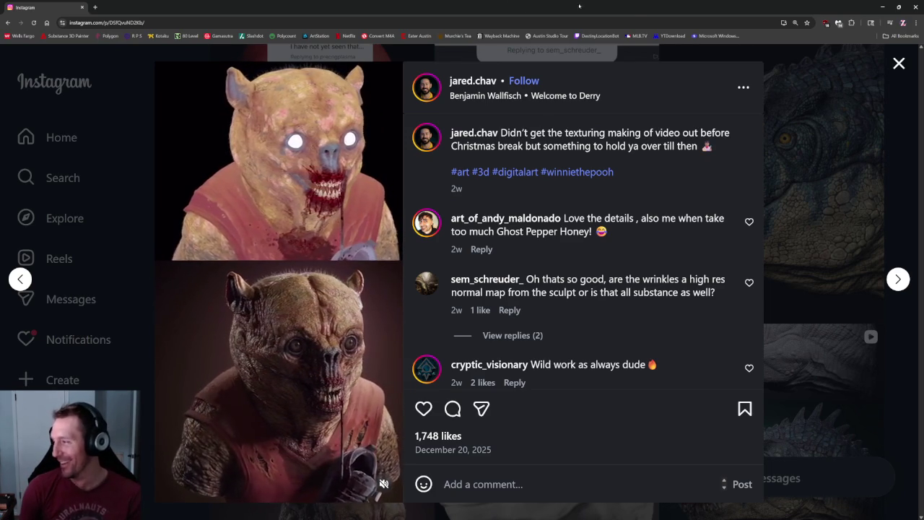
{"action": "left_click", "coordinate": [882, 6]}
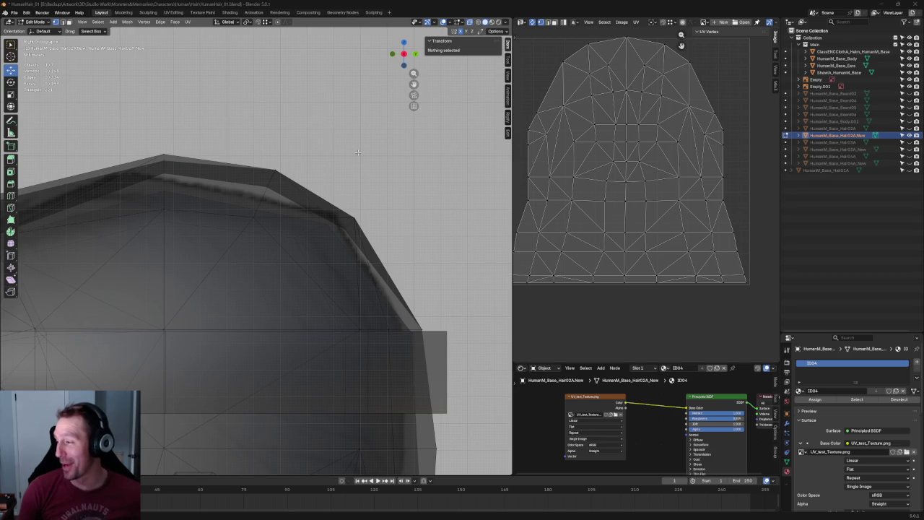
With X-ray on in side view, raise the cap's top vertex and nudge a top edge up and back
{"action": "scroll", "coordinate": [326, 202], "scroll_direction": "down", "scroll_amount": 1}
{"action": "scroll", "coordinate": [325, 202], "scroll_direction": "down", "scroll_amount": 3}
{"action": "scroll", "coordinate": [332, 204], "scroll_direction": "down", "scroll_amount": 1}
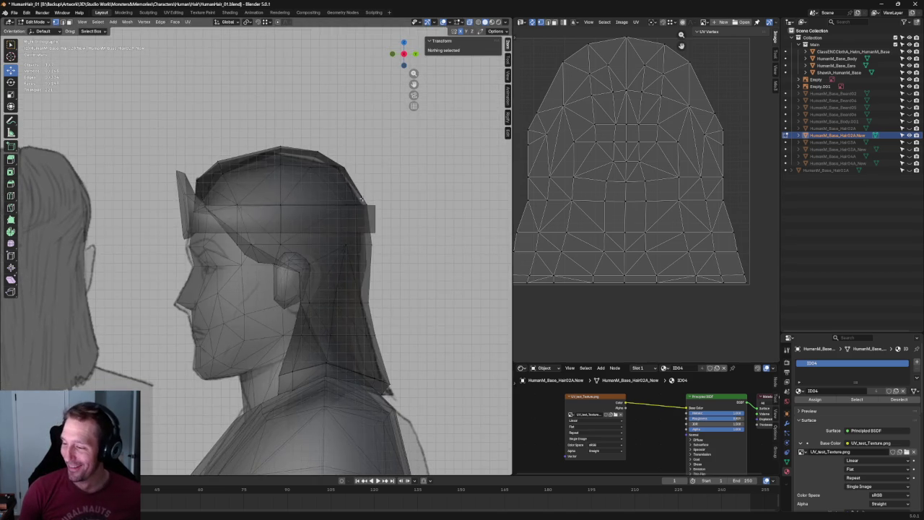
{"action": "mouse_move", "coordinate": [372, 210]}
{"action": "middle_mouse_down"}
{"action": "mouse_move", "coordinate": [296, 291]}
{"action": "mouse_move", "coordinate": [289, 266]}
{"action": "mouse_move", "coordinate": [353, 231]}
{"action": "middle_mouse_up"}
{"action": "scroll", "coordinate": [268, 253], "scroll_direction": "up", "scroll_amount": 3}
{"action": "scroll", "coordinate": [262, 260], "scroll_direction": "up", "scroll_amount": 2}
{"action": "scroll", "coordinate": [268, 237], "scroll_direction": "up", "scroll_amount": 2}
{"action": "scroll", "coordinate": [268, 236], "scroll_direction": "down", "scroll_amount": 3}
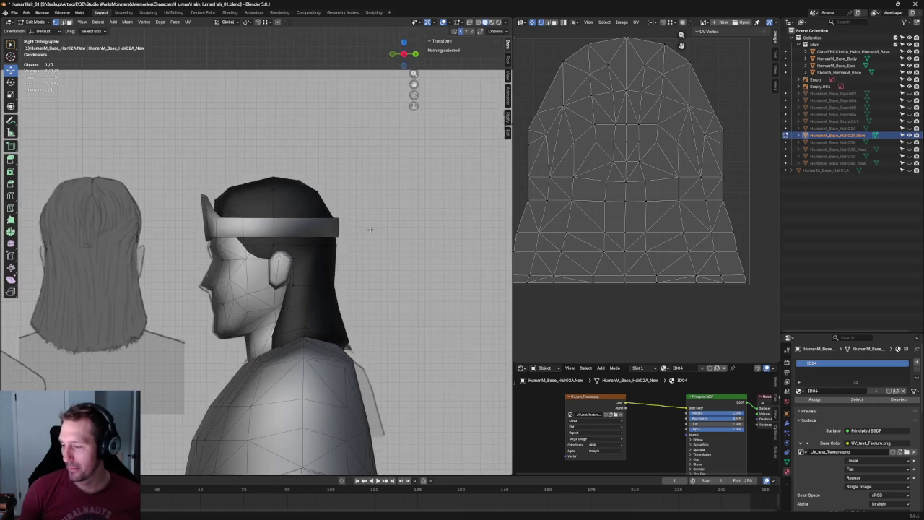
{"action": "scroll", "coordinate": [365, 220], "scroll_direction": "up", "scroll_amount": 4}
{"action": "key", "text": "alt+z"}
{"action": "scroll", "coordinate": [368, 222], "scroll_direction": "up", "scroll_amount": 3}
{"action": "scroll", "coordinate": [372, 223], "scroll_direction": "down", "scroll_amount": 6}
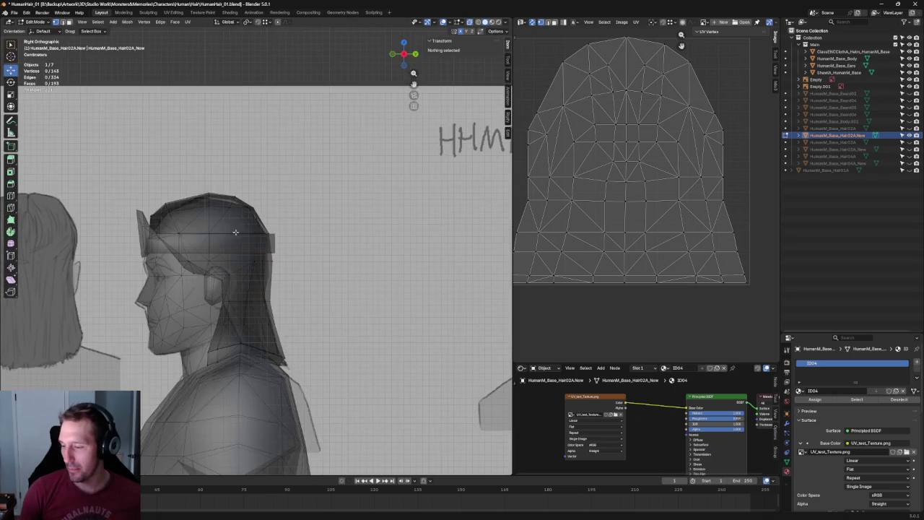
{"action": "scroll", "coordinate": [379, 227], "scroll_direction": "up", "scroll_amount": 6}
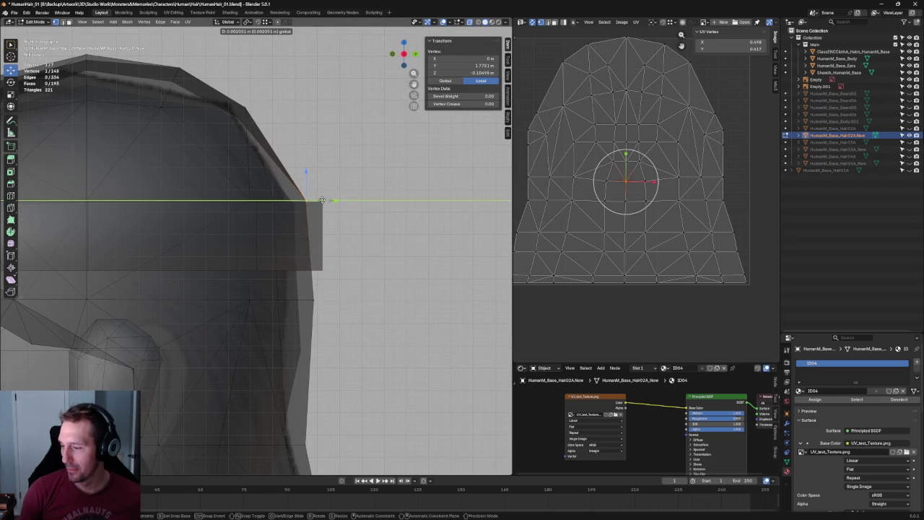
{"action": "scroll", "coordinate": [371, 239], "scroll_direction": "down", "scroll_amount": 2}
{"action": "scroll", "coordinate": [370, 239], "scroll_direction": "down", "scroll_amount": 3}
{"action": "mouse_move", "coordinate": [370, 239]}
{"action": "middle_mouse_down"}
{"action": "mouse_move", "coordinate": [332, 306]}
{"action": "mouse_move", "coordinate": [320, 258]}
{"action": "mouse_move", "coordinate": [351, 244]}
{"action": "middle_mouse_up"}
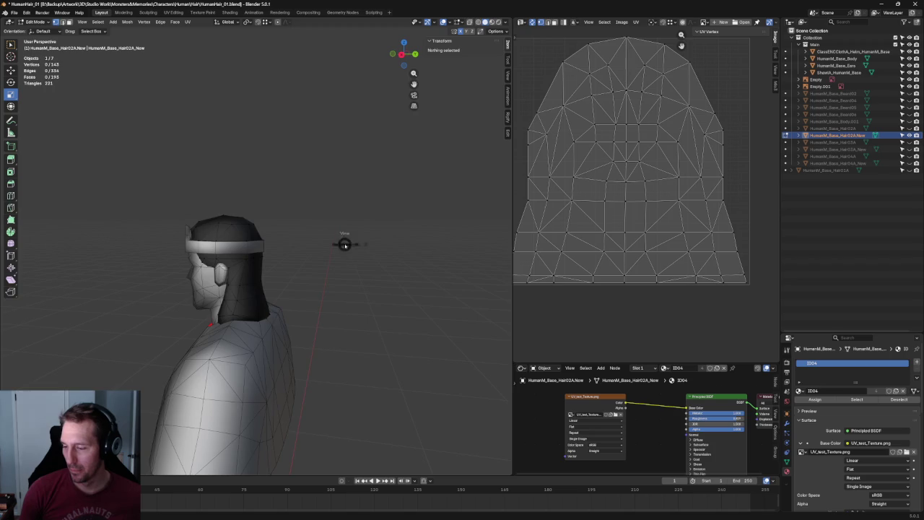
{"action": "key", "text": "KP_3"}
{"action": "scroll", "coordinate": [307, 231], "scroll_direction": "up", "scroll_amount": 3}
{"action": "scroll", "coordinate": [307, 231], "scroll_direction": "up", "scroll_amount": 2}
{"action": "middle_click_drag", "start_coordinate": [307, 231], "coordinate": [294, 309]}
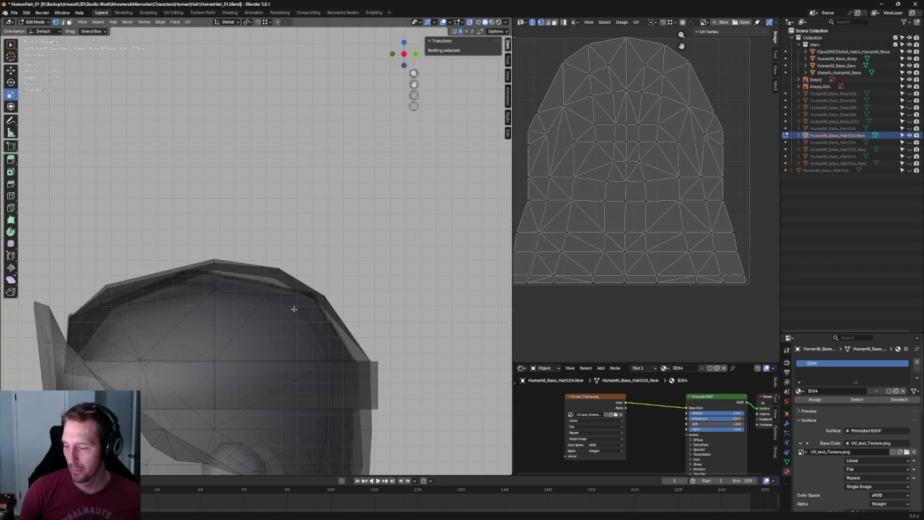
{"action": "left_click", "coordinate": [265, 294]}
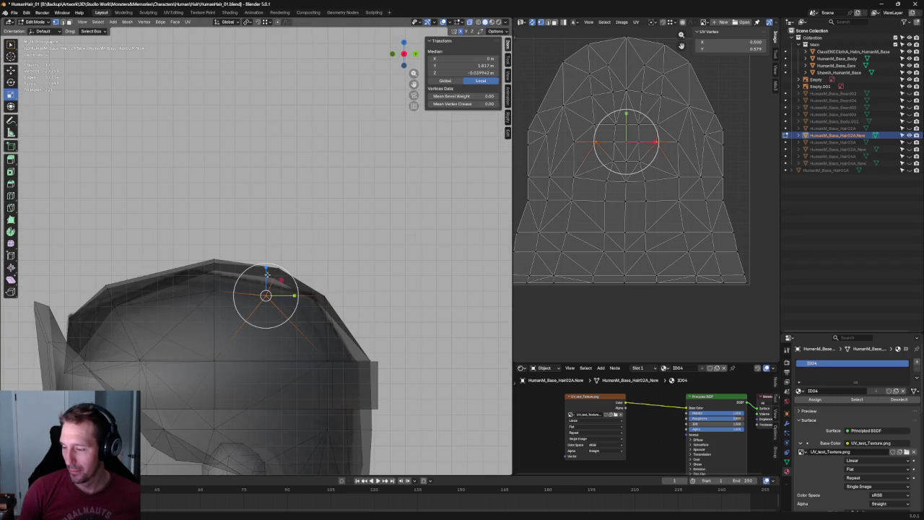
{"action": "key", "text": "shift+space"}
{"action": "key", "text": "g"}
{"action": "left_click_drag", "start_coordinate": [267, 274], "coordinate": [267, 267]}
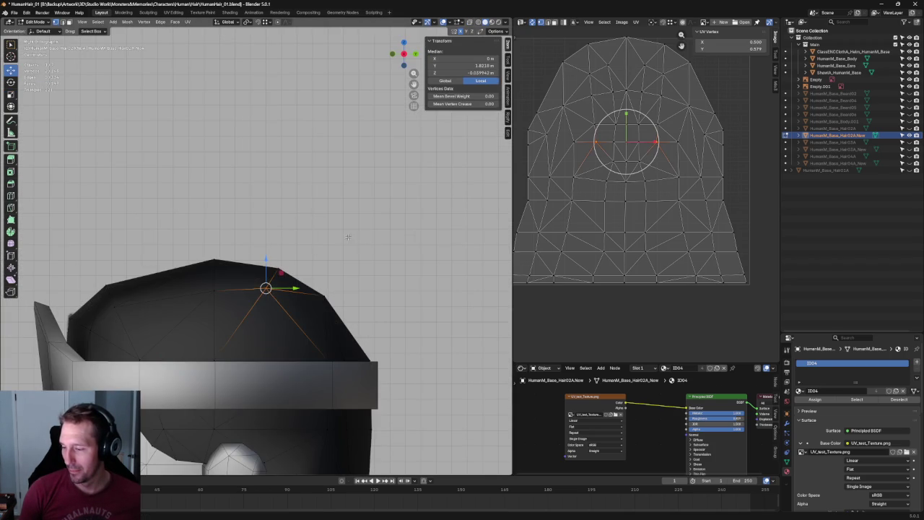
{"action": "left_click", "coordinate": [281, 272]}
{"action": "left_click_drag", "start_coordinate": [292, 257], "coordinate": [256, 275]}
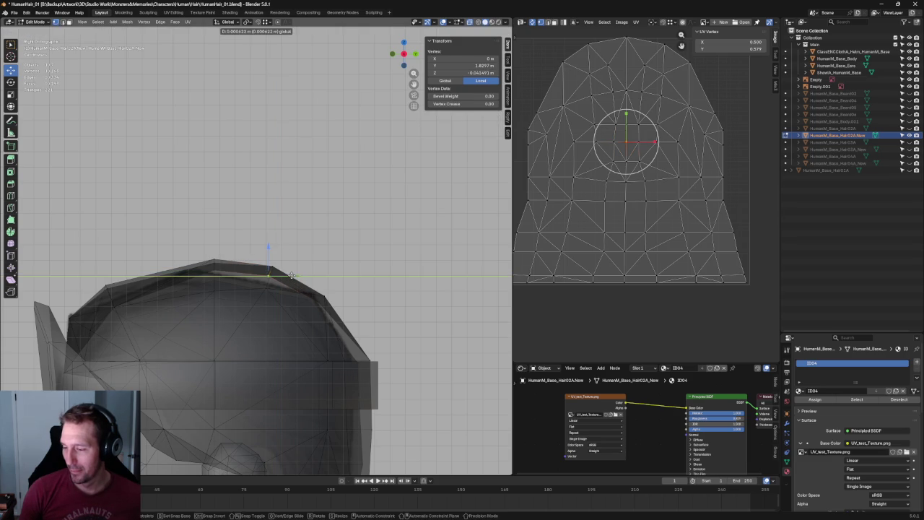
Box-select the vertices along the top of the hair and shift them to fit the scalp
{"action": "key", "text": "alt+a"}
{"action": "scroll", "coordinate": [313, 263], "scroll_direction": "down", "scroll_amount": 5}
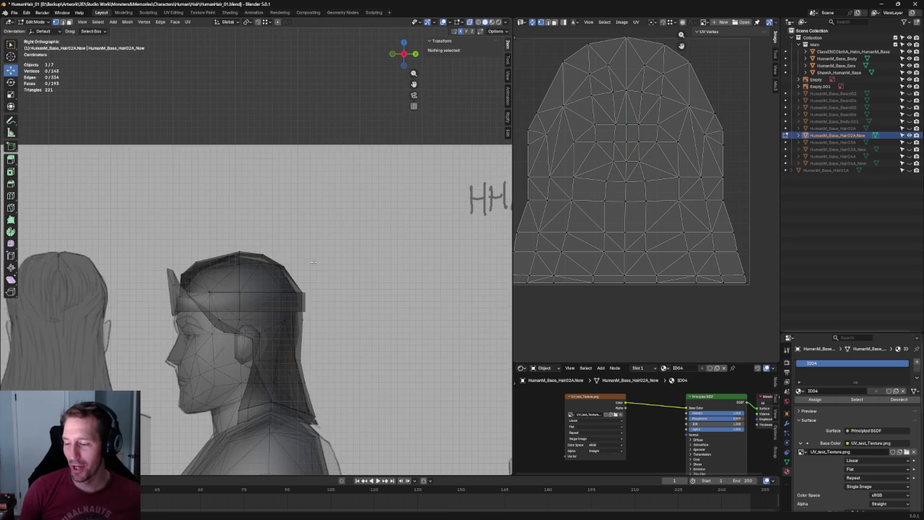
{"action": "scroll", "coordinate": [311, 249], "scroll_direction": "up", "scroll_amount": 3}
{"action": "scroll", "coordinate": [315, 245], "scroll_direction": "up", "scroll_amount": 2}
{"action": "scroll", "coordinate": [320, 217], "scroll_direction": "up", "scroll_amount": 1}
{"action": "left_click_drag", "start_coordinate": [330, 142], "coordinate": [250, 212]}
{"action": "left_click_drag", "start_coordinate": [309, 176], "coordinate": [294, 181]}
{"action": "key", "text": "alt+z"}
{"action": "key", "text": "alt+a"}
Move a vertex on top of the hair cap along the Y axis, viewed from above and behind
{"action": "scroll", "coordinate": [295, 216], "scroll_direction": "down", "scroll_amount": 5}
{"action": "mouse_move", "coordinate": [310, 238]}
{"action": "middle_mouse_down"}
{"action": "mouse_move", "coordinate": [466, 282]}
{"action": "mouse_move", "coordinate": [470, 248]}
{"action": "mouse_move", "coordinate": [298, 203]}
{"action": "mouse_move", "coordinate": [307, 246]}
{"action": "middle_mouse_up"}
{"action": "left_click", "coordinate": [307, 246]}
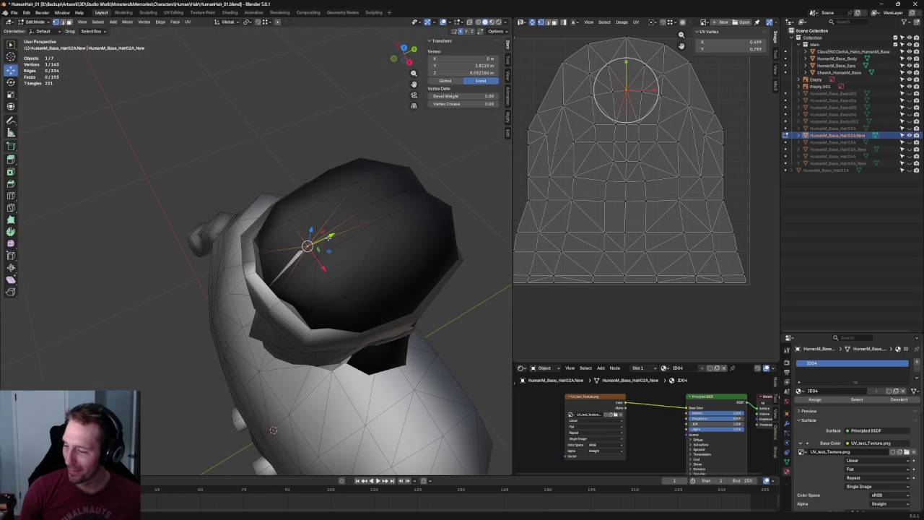
{"action": "key", "text": "g"}
{"action": "key", "text": "y"}
{"action": "left_click", "coordinate": [318, 243]}
{"action": "key", "text": "alt+a"}
Select a row of crown vertices and try moving them along Y, then review the cap in side view
{"action": "mouse_move", "coordinate": [248, 140]}
{"action": "middle_mouse_down"}
{"action": "mouse_move", "coordinate": [246, 214]}
{"action": "mouse_move", "coordinate": [231, 221]}
{"action": "mouse_move", "coordinate": [342, 235]}
{"action": "middle_mouse_up"}
{"action": "scroll", "coordinate": [341, 235], "scroll_direction": "up", "scroll_amount": 5}
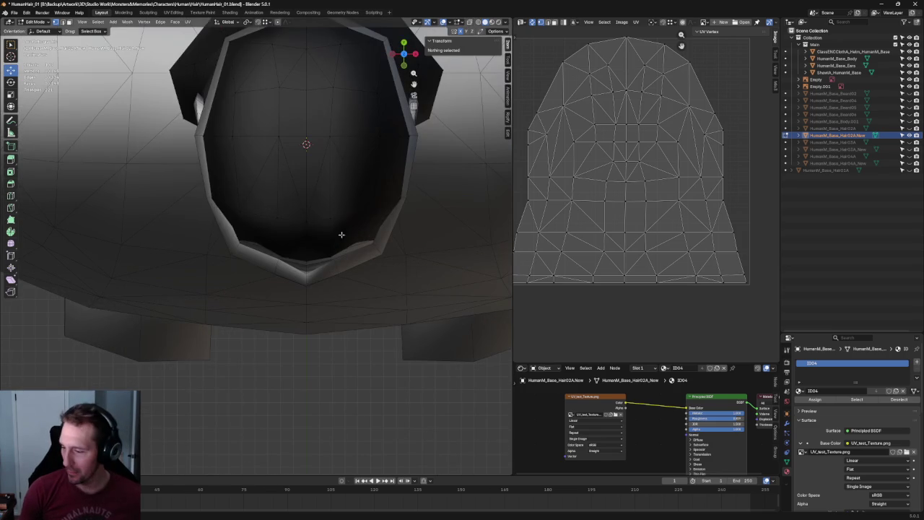
{"action": "left_click", "coordinate": [315, 216]}
{"action": "left_click", "coordinate": [331, 218], "text": "shift"}
{"action": "key", "text": "g"}
{"action": "key", "text": "y"}
{"action": "left_click", "coordinate": [332, 201]}
{"action": "key", "text": "shift+ctrl+m"}
{"action": "key", "text": "g"}
{"action": "key", "text": "y"}
{"action": "key", "text": "Escape"}
{"action": "key", "text": "alt+a"}
{"action": "scroll", "coordinate": [311, 289], "scroll_direction": "down", "scroll_amount": 8}
{"action": "middle_click_drag", "start_coordinate": [315, 381], "coordinate": [336, 302]}
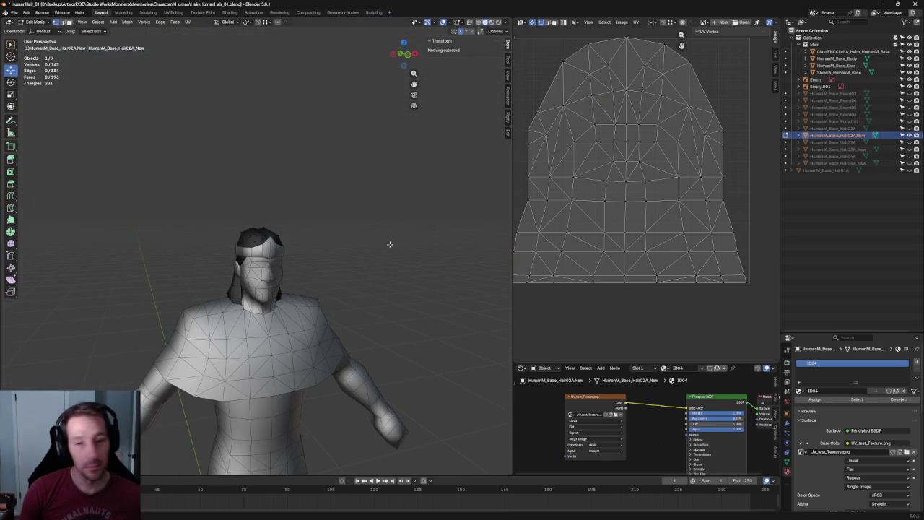
{"action": "mouse_move", "coordinate": [389, 229]}
{"action": "middle_mouse_down", "text": "alt"}
{"action": "mouse_move", "coordinate": [351, 209]}
{"action": "mouse_move", "coordinate": [304, 214]}
{"action": "middle_mouse_up", "text": "alt"}
{"action": "key", "text": "KP_3"}
{"action": "scroll", "coordinate": [279, 193], "scroll_direction": "up", "scroll_amount": 4}
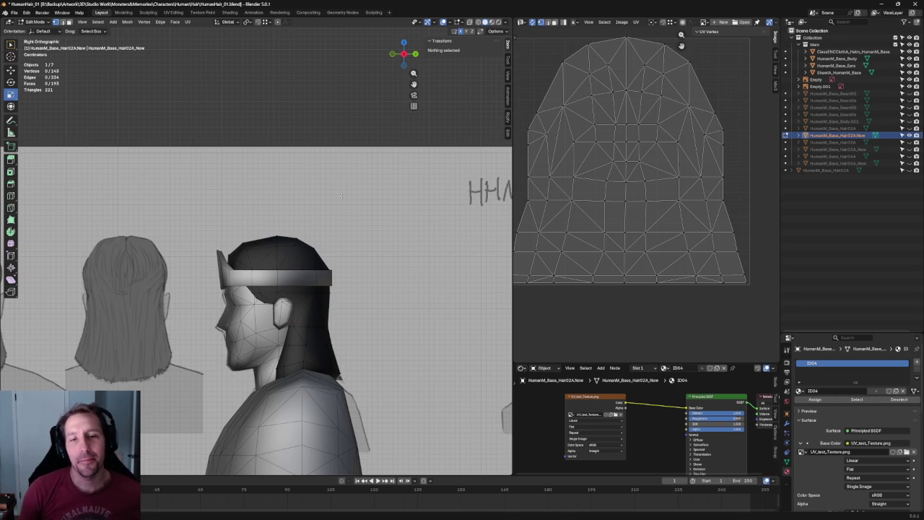
{"action": "scroll", "coordinate": [270, 126], "scroll_direction": "down", "scroll_amount": 1}
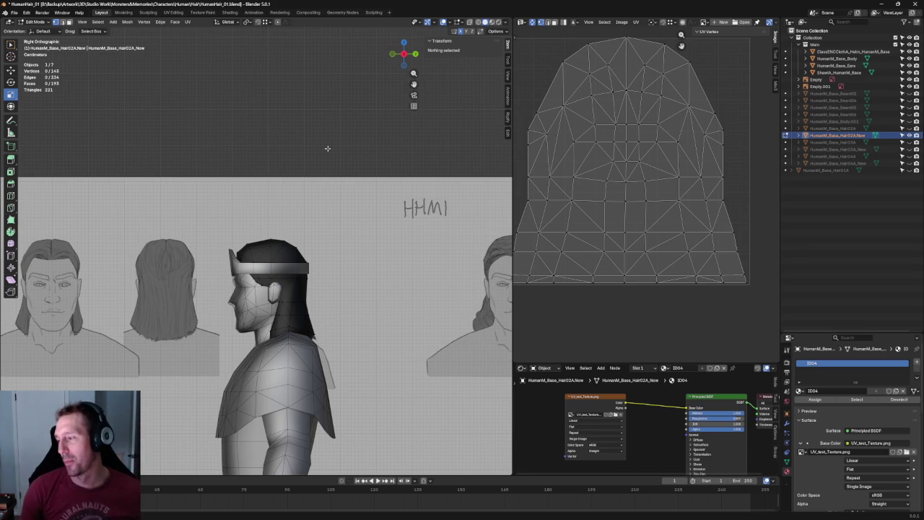
Scale the edge loop running over the crown along the Y axis
{"action": "scroll", "coordinate": [341, 144], "scroll_direction": "down", "scroll_amount": 4}
{"action": "scroll", "coordinate": [341, 144], "scroll_direction": "up", "scroll_amount": 2}
{"action": "scroll", "coordinate": [338, 173], "scroll_direction": "up", "scroll_amount": 3}
{"action": "scroll", "coordinate": [332, 217], "scroll_direction": "up", "scroll_amount": 3}
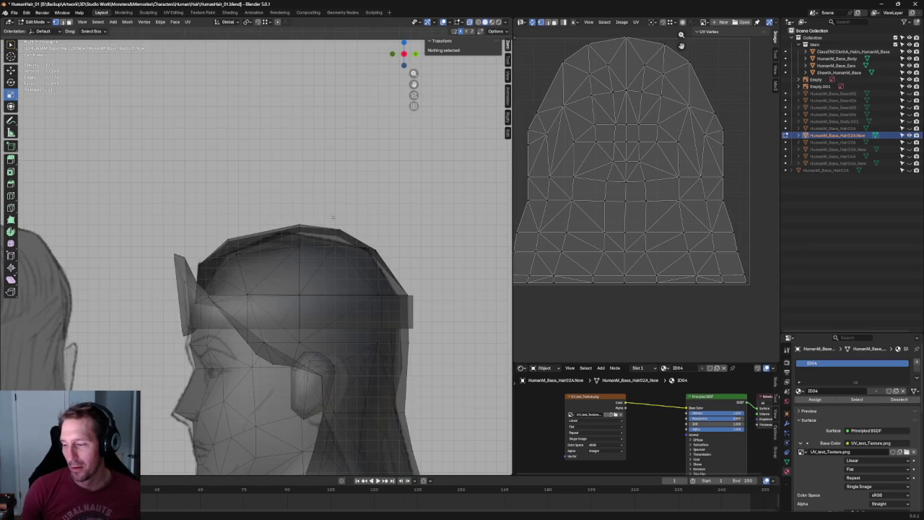
{"action": "middle_click_drag", "start_coordinate": [335, 210], "coordinate": [198, 178], "text": "shift"}
{"action": "scroll", "coordinate": [198, 178], "scroll_direction": "down", "scroll_amount": 1}
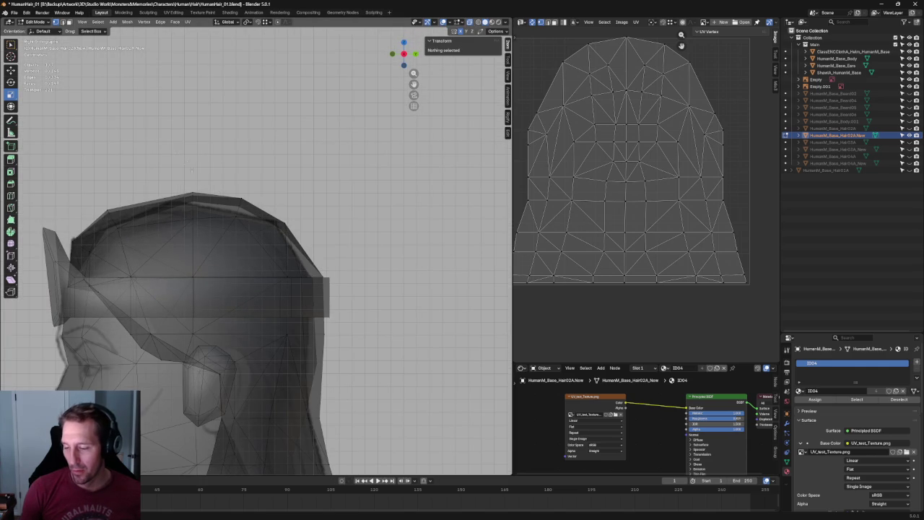
{"action": "left_click", "coordinate": [241, 279]}
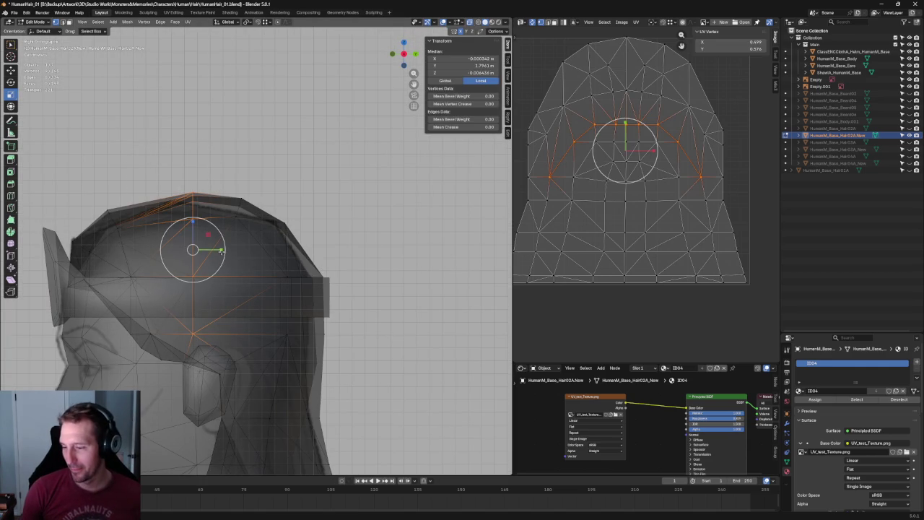
{"action": "key", "text": "s"}
{"action": "key", "text": "y"}
{"action": "left_click", "coordinate": [189, 250]}
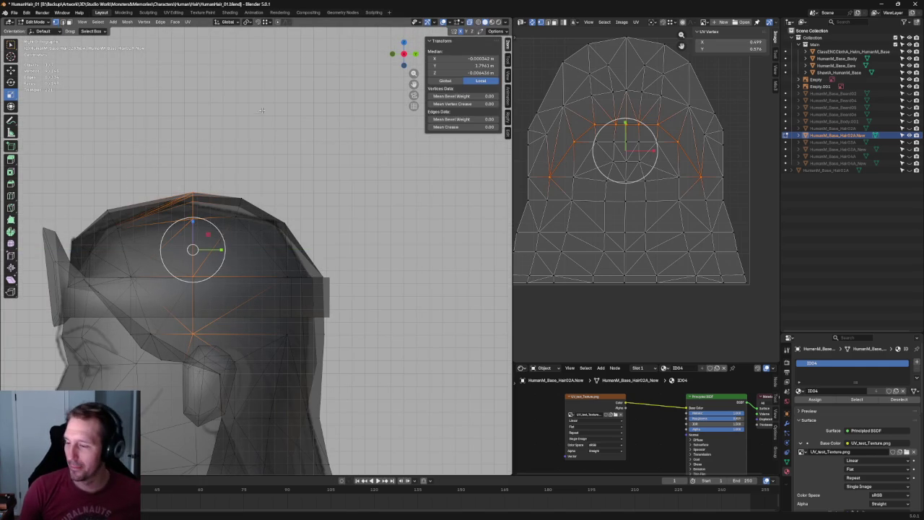
{"action": "left_click", "coordinate": [306, 220]}
Box-select the vertices along the top of the head and move them
{"action": "scroll", "coordinate": [306, 220], "scroll_direction": "down", "scroll_amount": 5}
{"action": "key", "text": "alt+z"}
{"action": "scroll", "coordinate": [287, 105], "scroll_direction": "down", "scroll_amount": 3}
{"action": "scroll", "coordinate": [249, 248], "scroll_direction": "up", "scroll_amount": 3}
{"action": "scroll", "coordinate": [249, 248], "scroll_direction": "up", "scroll_amount": 4}
{"action": "key", "text": "alt+z"}
{"action": "left_click", "coordinate": [219, 224], "text": "alt"}
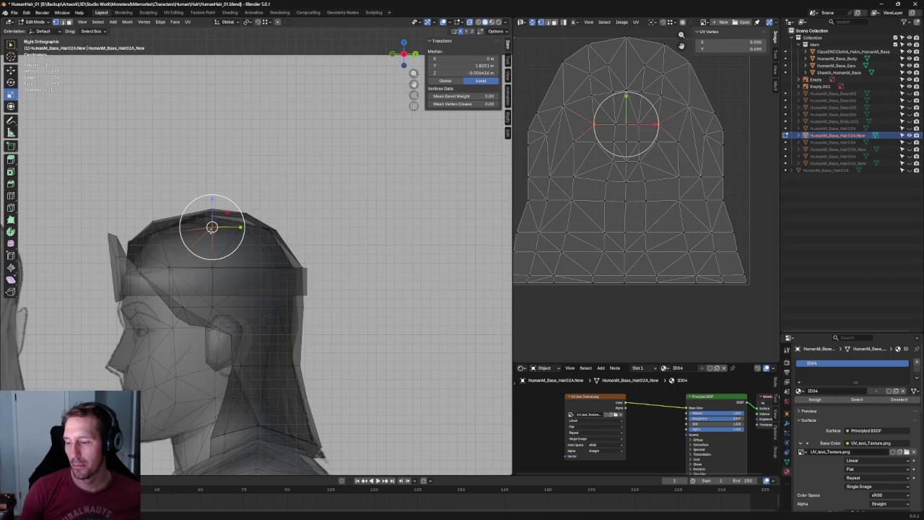
{"action": "left_click", "coordinate": [294, 166]}
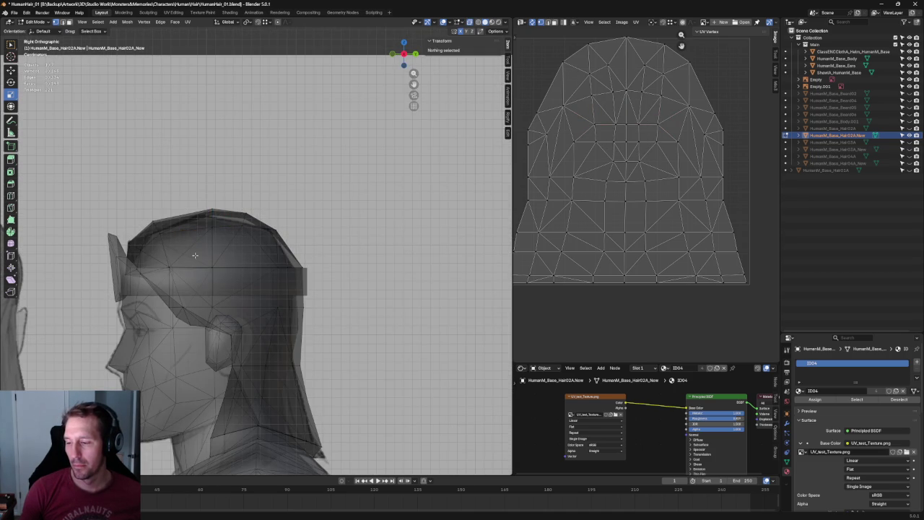
{"action": "left_click_drag", "start_coordinate": [199, 225], "coordinate": [201, 223]}
{"action": "key", "text": "shift+space"}
{"action": "key", "text": "g"}
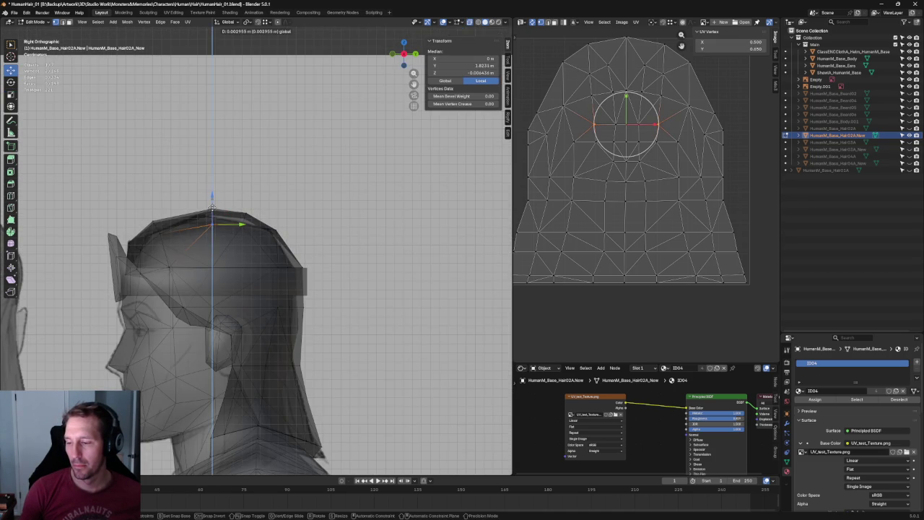
{"action": "key", "text": "alt+z"}
{"action": "left_click", "coordinate": [273, 177]}
In front view, scale the mirrored left and right hairline vertices slightly inward
{"action": "scroll", "coordinate": [274, 216], "scroll_direction": "down", "scroll_amount": 5}
{"action": "mouse_move", "coordinate": [274, 216]}
{"action": "middle_mouse_down"}
{"action": "mouse_move", "coordinate": [303, 261]}
{"action": "mouse_move", "coordinate": [340, 226]}
{"action": "middle_mouse_up"}
{"action": "scroll", "coordinate": [351, 210], "scroll_direction": "up", "scroll_amount": 3}
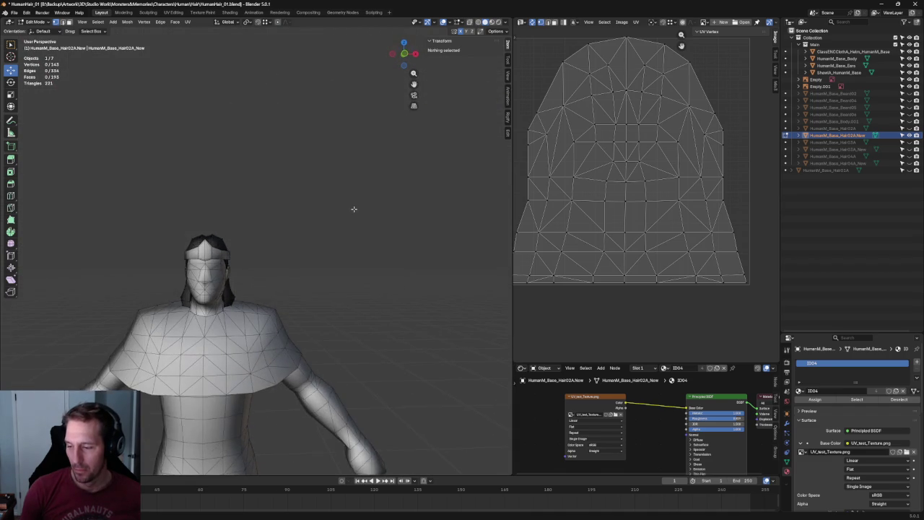
{"action": "key", "text": "KP_1"}
{"action": "key", "text": "alt+z"}
{"action": "scroll", "coordinate": [361, 209], "scroll_direction": "up", "scroll_amount": 3}
{"action": "scroll", "coordinate": [383, 208], "scroll_direction": "up", "scroll_amount": 2}
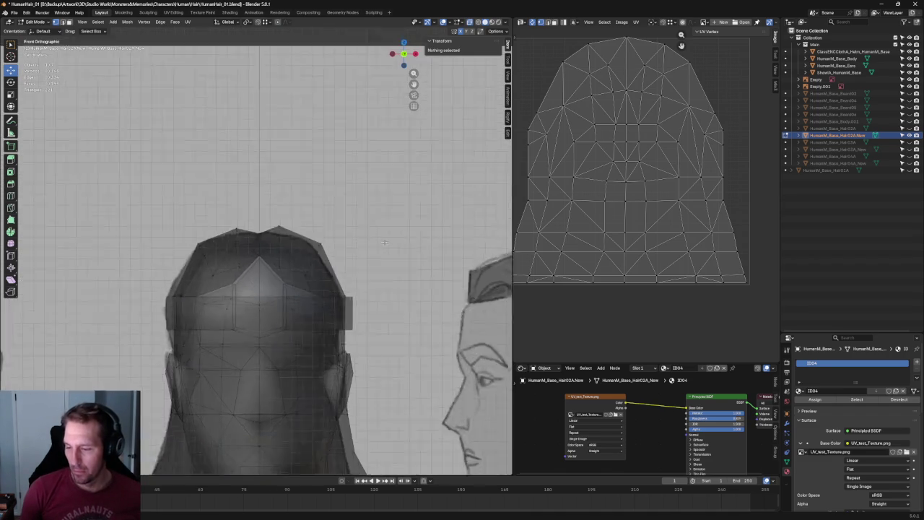
{"action": "scroll", "coordinate": [405, 206], "scroll_direction": "up", "scroll_amount": 2}
{"action": "left_click", "coordinate": [383, 251]}
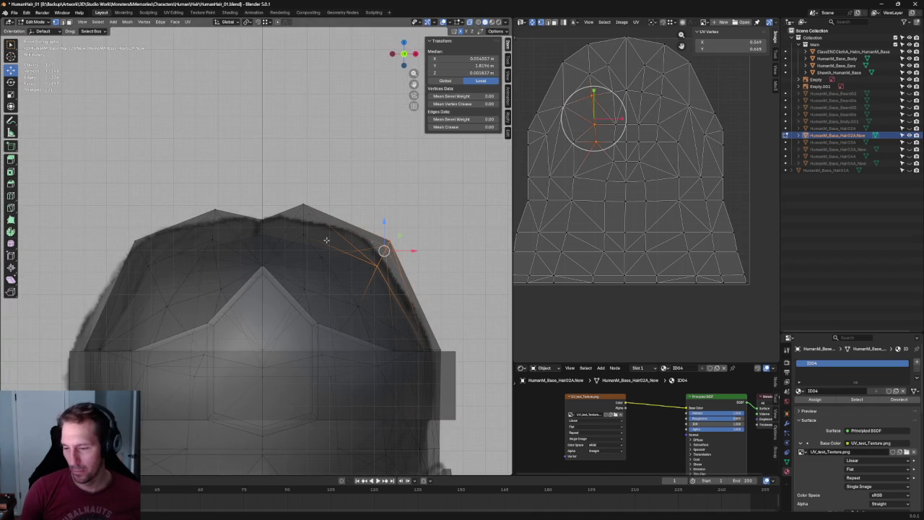
{"action": "left_click", "coordinate": [137, 246], "text": "shift"}
{"action": "key", "text": "shift+space"}
{"action": "key", "text": "s"}
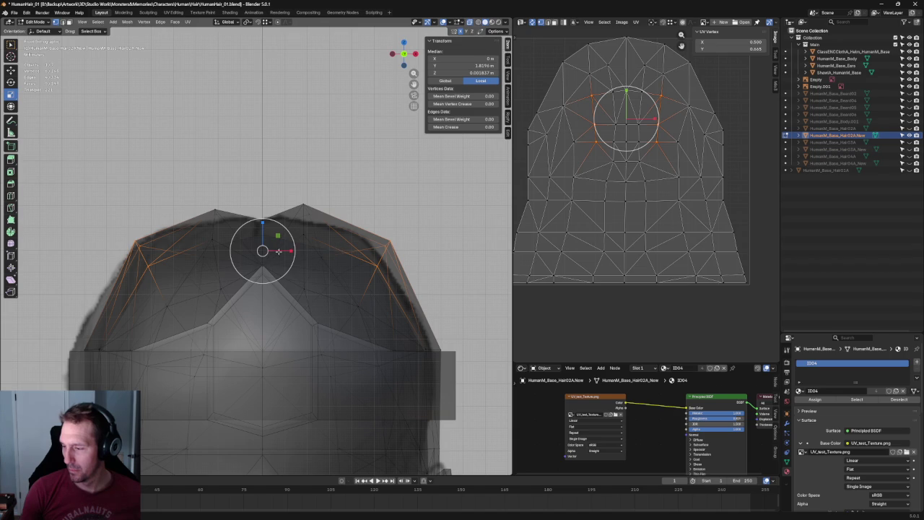
{"action": "left_click_drag", "start_coordinate": [279, 251], "coordinate": [315, 239]}
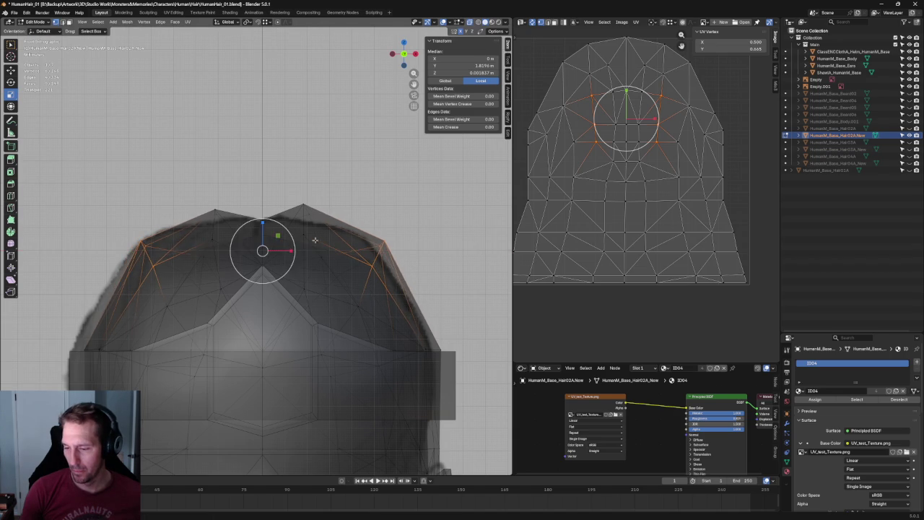
{"action": "key", "text": "alt+z"}
{"action": "key", "text": "alt+a"}
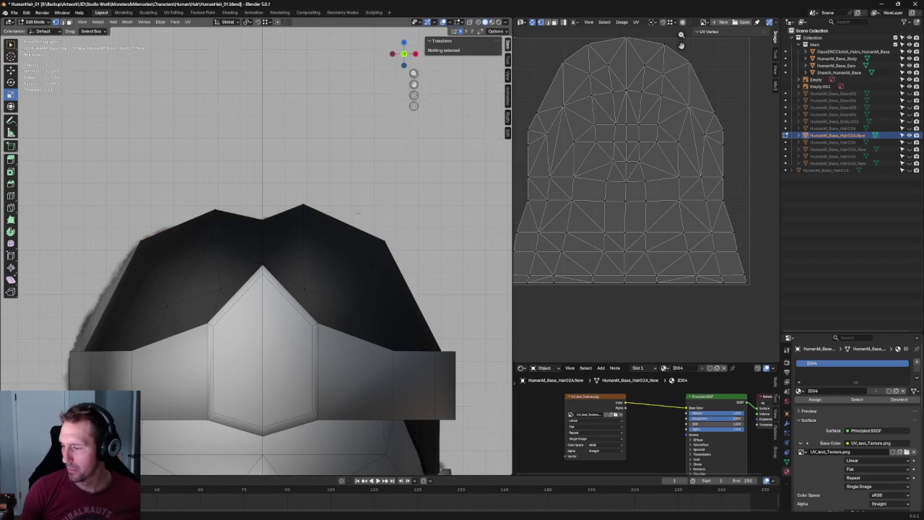
Reselect the matching left and right hair vertices to check them, then clear the selection
{"action": "scroll", "coordinate": [356, 214], "scroll_direction": "down", "scroll_amount": 1}
{"action": "left_click", "coordinate": [339, 293]}
{"action": "left_click", "coordinate": [185, 293], "text": "shift"}
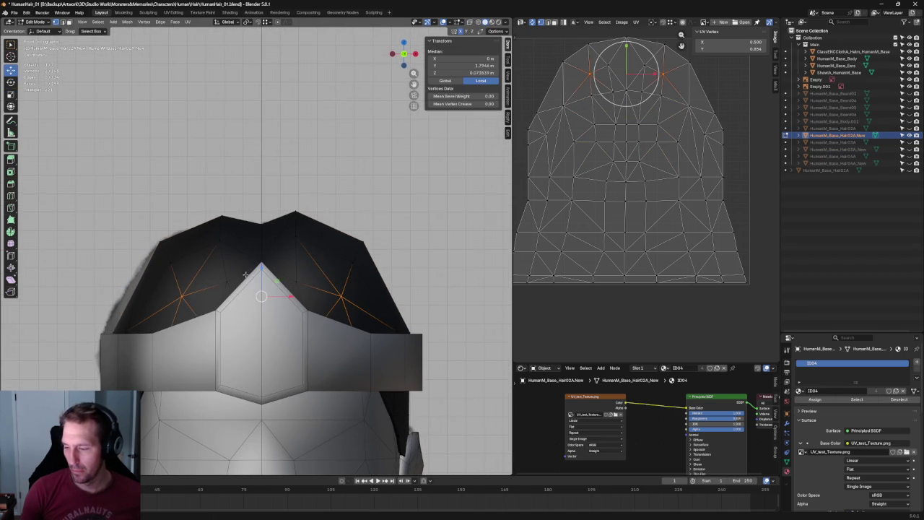
{"action": "key", "text": "alt+a"}
{"action": "scroll", "coordinate": [384, 213], "scroll_direction": "down", "scroll_amount": 6}
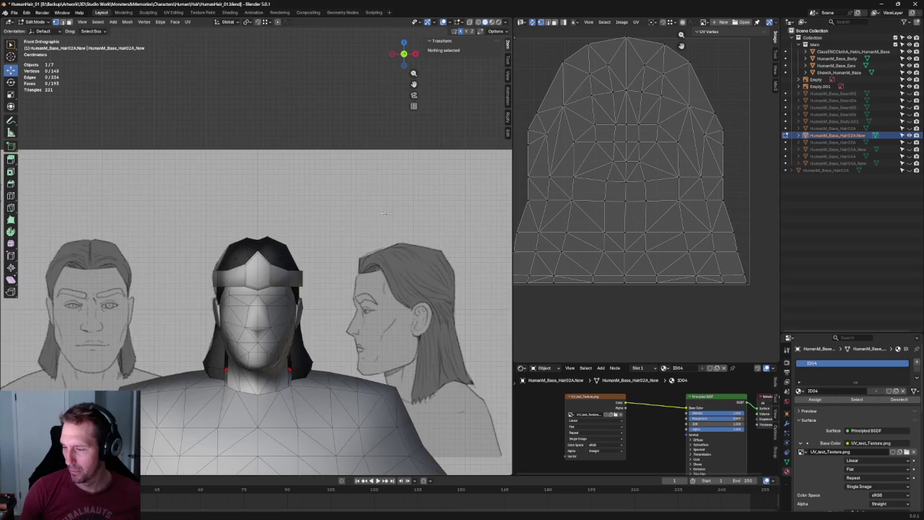
In Right view with X-ray on, select a hair vertex near the ear and nudge it down
{"action": "scroll", "coordinate": [384, 213], "scroll_direction": "down", "scroll_amount": 4}
{"action": "scroll", "coordinate": [356, 140], "scroll_direction": "down", "scroll_amount": 2}
{"action": "key", "text": "KP_3"}
{"action": "scroll", "coordinate": [331, 180], "scroll_direction": "up", "scroll_amount": 5}
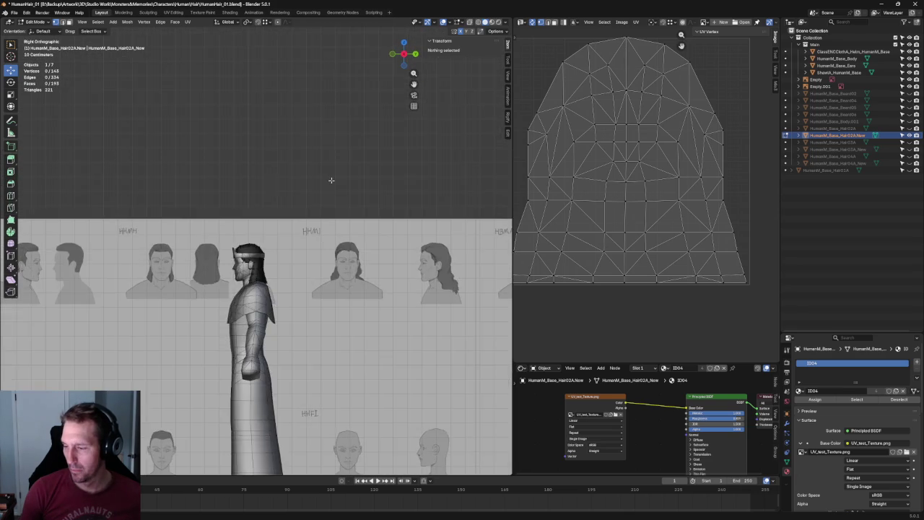
{"action": "scroll", "coordinate": [294, 279], "scroll_direction": "up", "scroll_amount": 7}
{"action": "scroll", "coordinate": [303, 272], "scroll_direction": "up", "scroll_amount": 3}
{"action": "scroll", "coordinate": [338, 277], "scroll_direction": "up", "scroll_amount": 2}
{"action": "key", "text": "alt+z"}
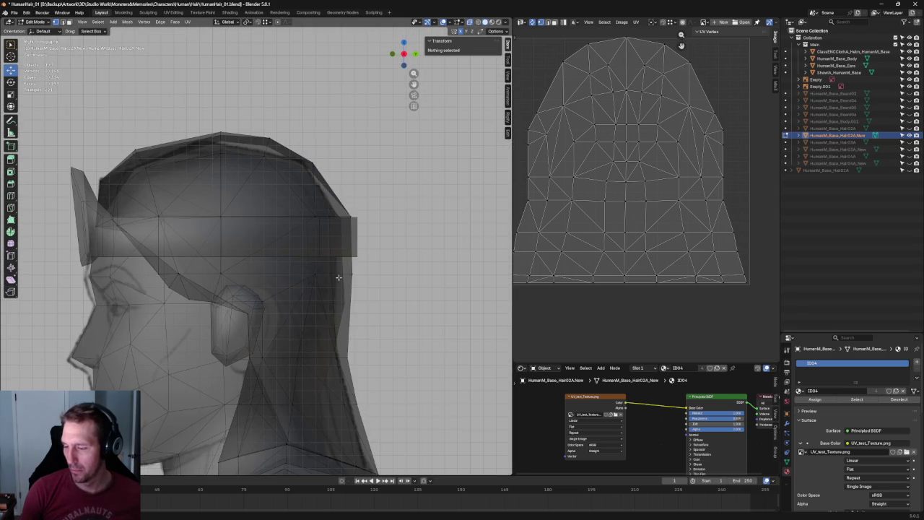
{"action": "scroll", "coordinate": [264, 304], "scroll_direction": "up", "scroll_amount": 4}
{"action": "left_click_drag", "start_coordinate": [175, 256], "coordinate": [144, 309]}
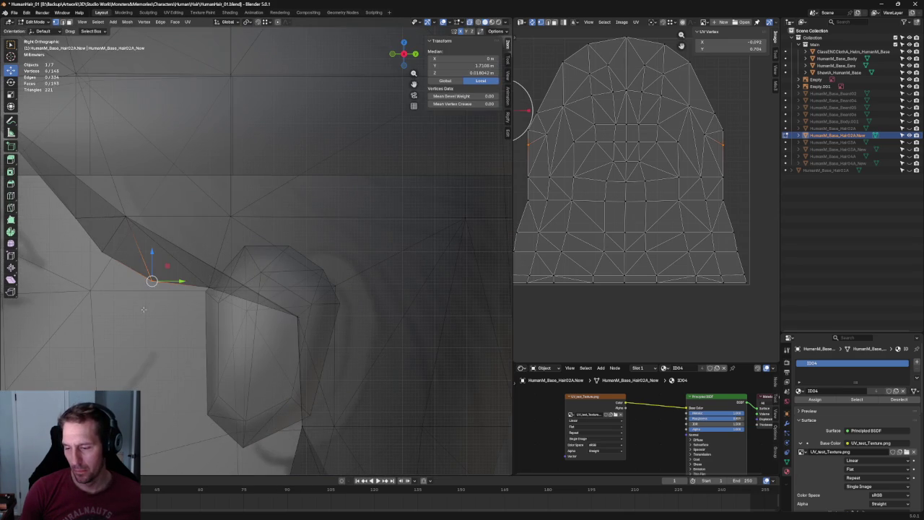
{"action": "left_click_drag", "start_coordinate": [152, 258], "coordinate": [152, 264]}
Flatten the row of vertices above the ear with S Z, then shift them with G Z
{"action": "left_click_drag", "start_coordinate": [88, 282], "coordinate": [340, 307]}
{"action": "key", "text": "s"}
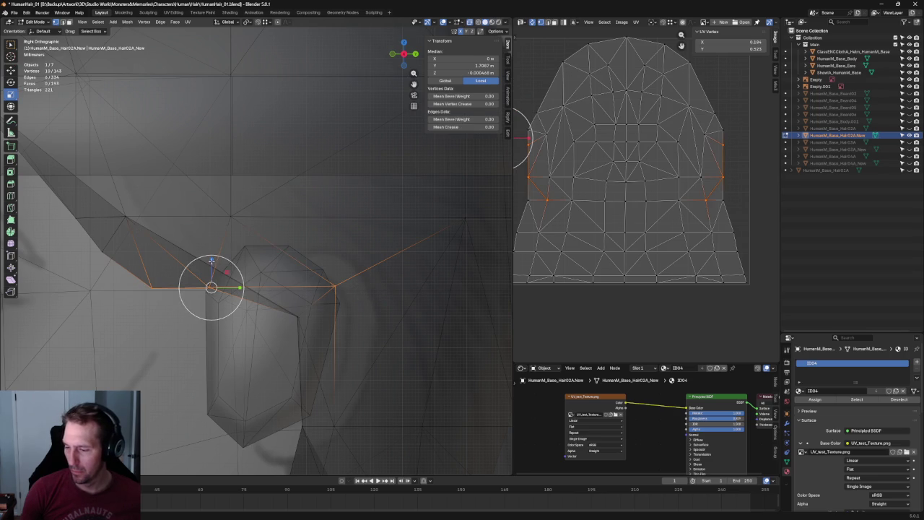
{"action": "key", "text": "z"}
{"action": "left_click", "coordinate": [211, 267]}
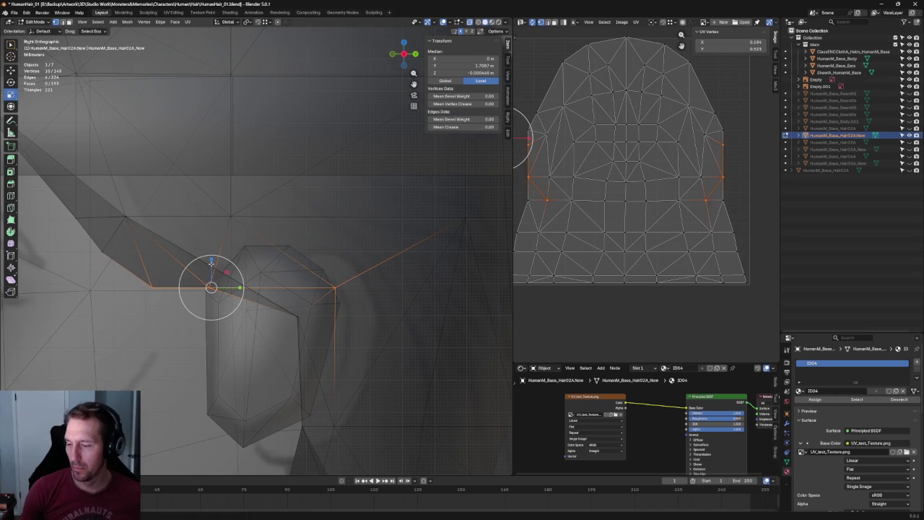
{"action": "key", "text": "g"}
{"action": "key", "text": "z"}
{"action": "left_click", "coordinate": [213, 267]}
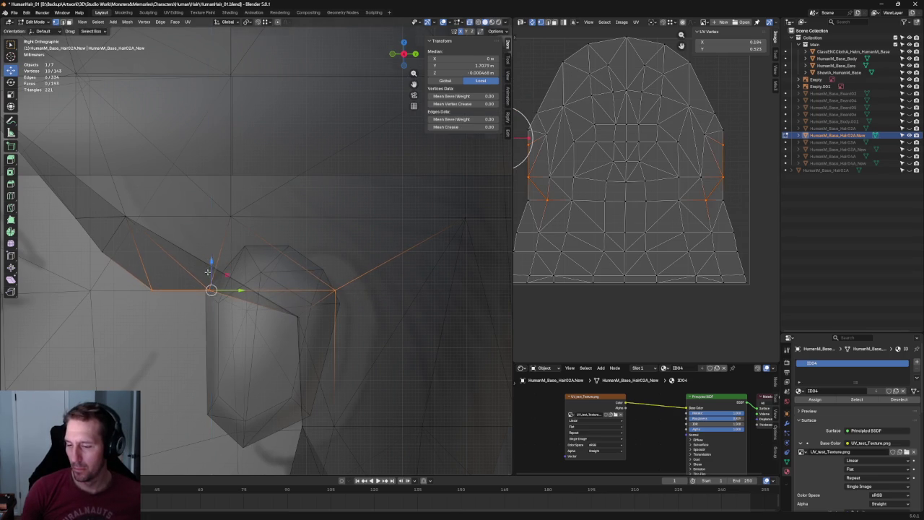
Pull the temple vertex down closer to the head and clear the selection
{"action": "scroll", "coordinate": [210, 267], "scroll_direction": "down", "scroll_amount": 5}
{"action": "scroll", "coordinate": [216, 271], "scroll_direction": "up", "scroll_amount": 5}
{"action": "scroll", "coordinate": [259, 280], "scroll_direction": "up", "scroll_amount": 2}
{"action": "left_click", "coordinate": [230, 287]}
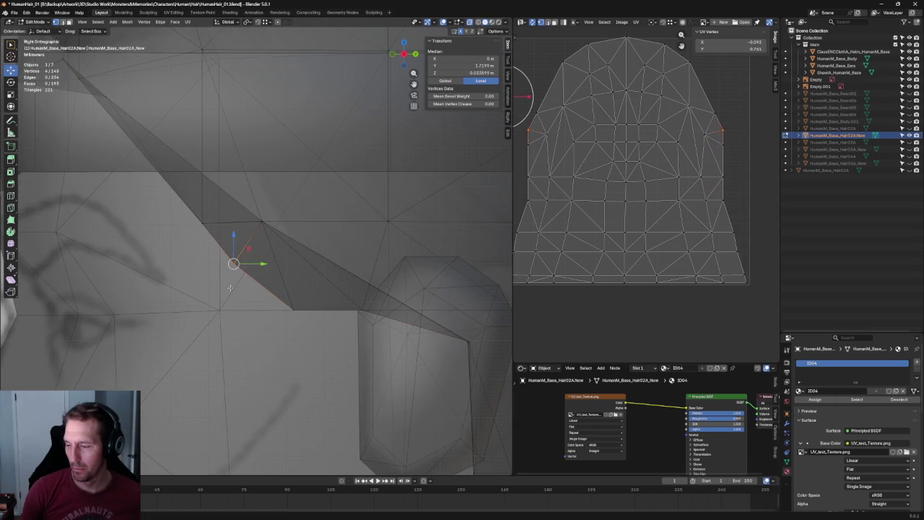
{"action": "left_click_drag", "start_coordinate": [253, 249], "coordinate": [246, 266]}
{"action": "key", "text": "alt+a"}
Check the top vertex of the hair, then turn X-ray off and deselect it
{"action": "scroll", "coordinate": [246, 266], "scroll_direction": "down", "scroll_amount": 2}
{"action": "scroll", "coordinate": [246, 267], "scroll_direction": "down", "scroll_amount": 3}
{"action": "scroll", "coordinate": [246, 266], "scroll_direction": "down", "scroll_amount": 2}
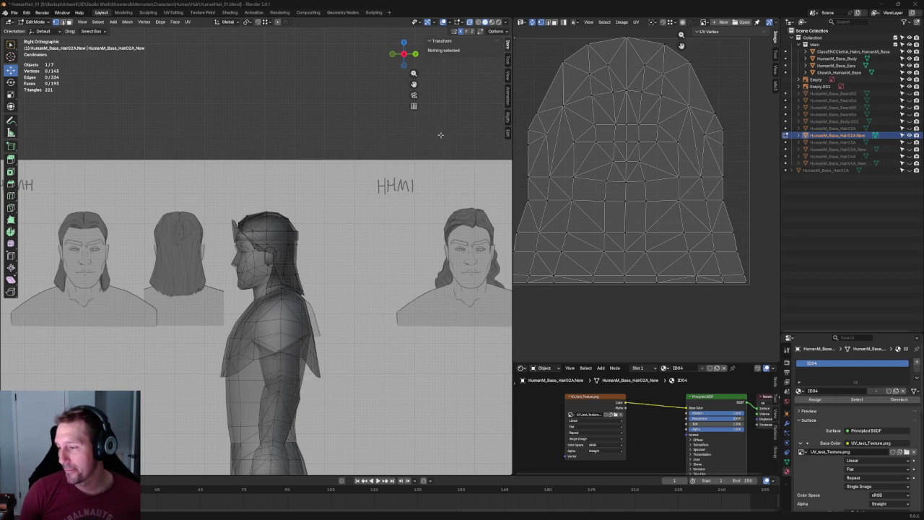
{"action": "scroll", "coordinate": [304, 210], "scroll_direction": "up", "scroll_amount": 5}
{"action": "scroll", "coordinate": [305, 210], "scroll_direction": "up", "scroll_amount": 2}
{"action": "scroll", "coordinate": [315, 230], "scroll_direction": "up", "scroll_amount": 3}
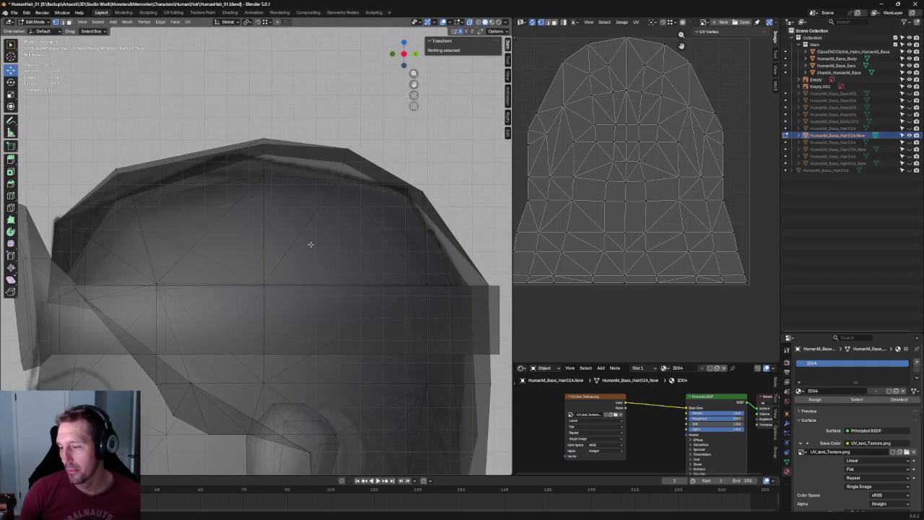
{"action": "left_click", "coordinate": [263, 138]}
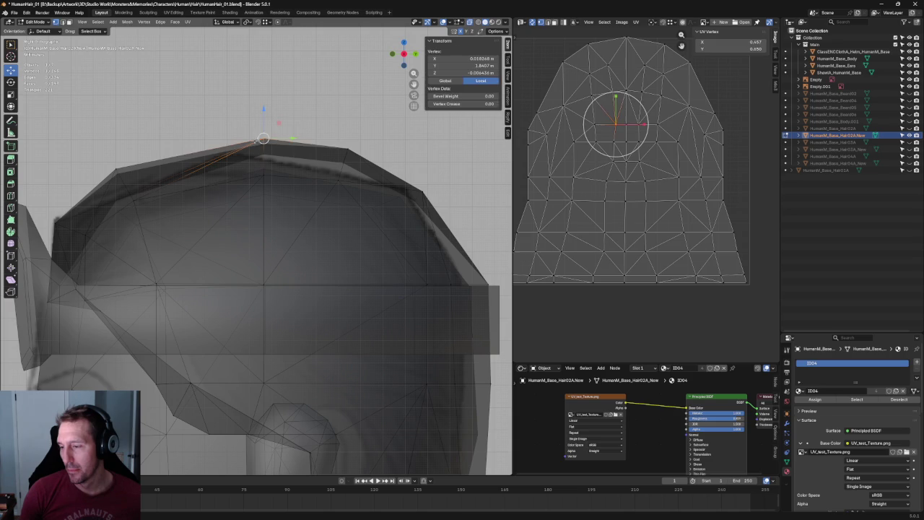
{"action": "scroll", "coordinate": [273, 135], "scroll_direction": "down", "scroll_amount": 5}
{"action": "key", "text": "alt+z"}
{"action": "key", "text": "alt+a"}
{"action": "scroll", "coordinate": [274, 184], "scroll_direction": "down", "scroll_amount": 5}
{"action": "scroll", "coordinate": [296, 187], "scroll_direction": "up", "scroll_amount": 2}
{"action": "scroll", "coordinate": [301, 189], "scroll_direction": "up", "scroll_amount": 2}
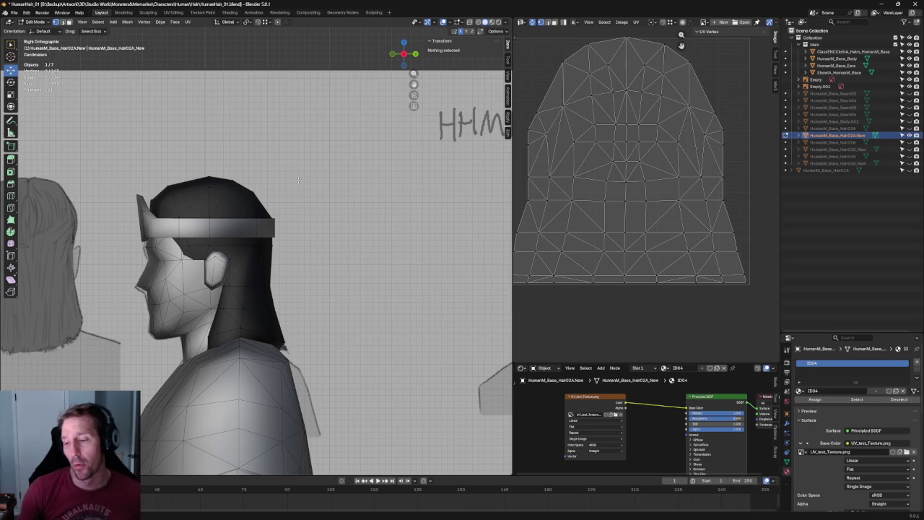
{"action": "scroll", "coordinate": [180, 101], "scroll_direction": "up", "scroll_amount": 3}
With X-ray on, move a front-edge hair vertex on the Shift+Z plane
{"action": "key", "text": "alt+z"}
{"action": "scroll", "coordinate": [149, 118], "scroll_direction": "up", "scroll_amount": 2}
{"action": "scroll", "coordinate": [170, 156], "scroll_direction": "up", "scroll_amount": 3}
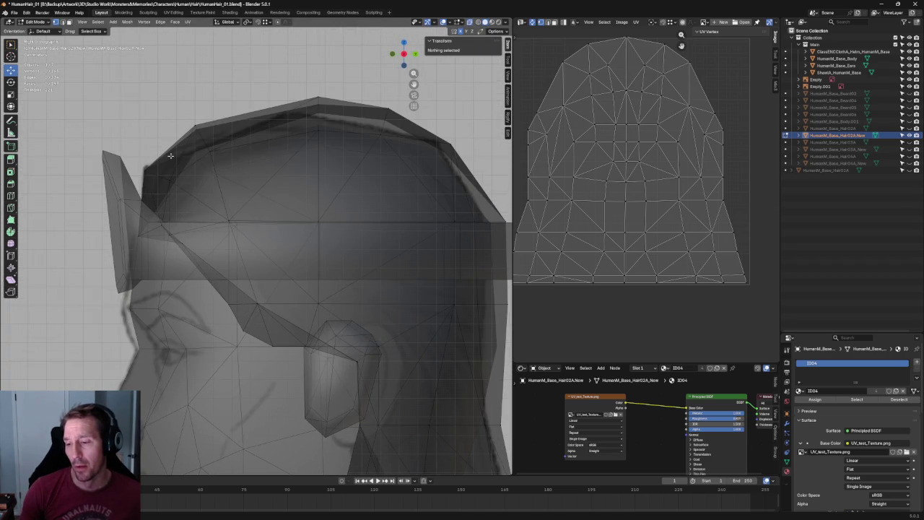
{"action": "left_click", "coordinate": [153, 170]}
{"action": "key", "text": "g"}
{"action": "key", "text": "shift+z"}
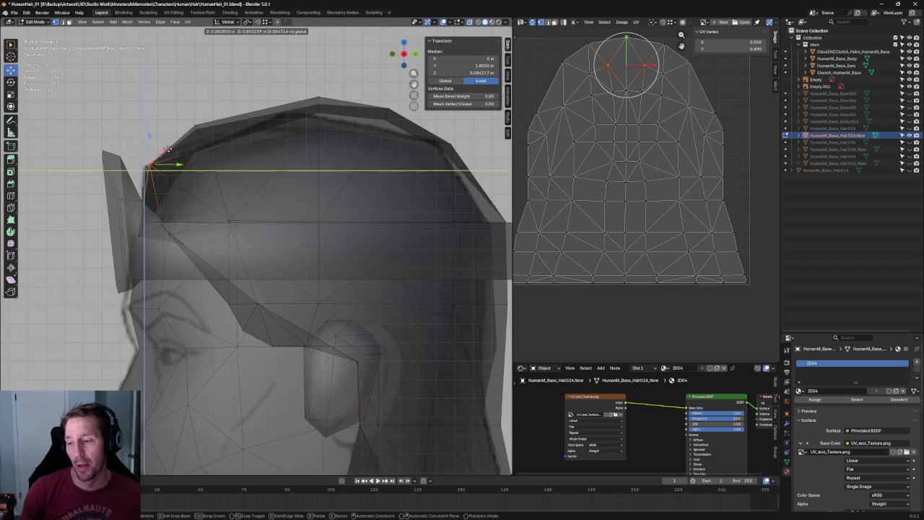
{"action": "left_click", "coordinate": [167, 150]}
{"action": "left_click", "coordinate": [232, 89]}
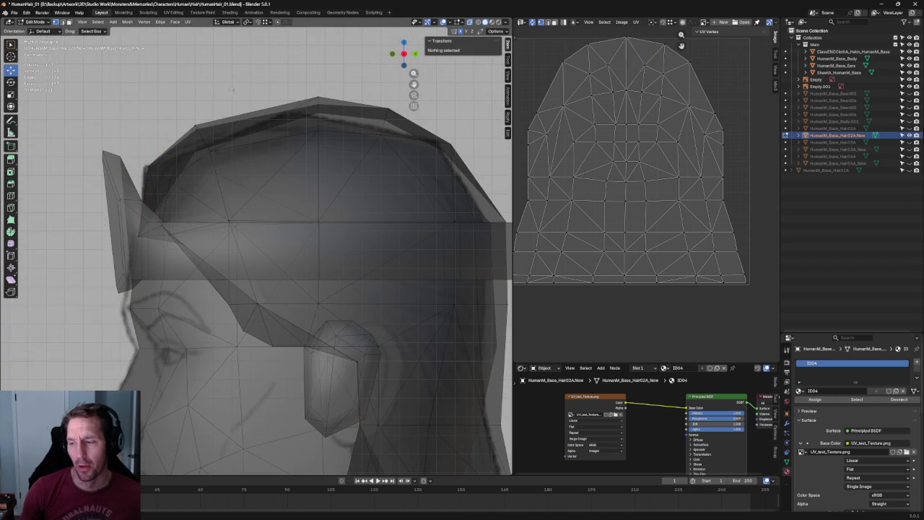
Move the next hairline vertex on the Shift+X plane, then orbit to check the back of the hair
{"action": "left_click", "coordinate": [196, 127]}
{"action": "key", "text": "g"}
{"action": "key", "text": "shift+x"}
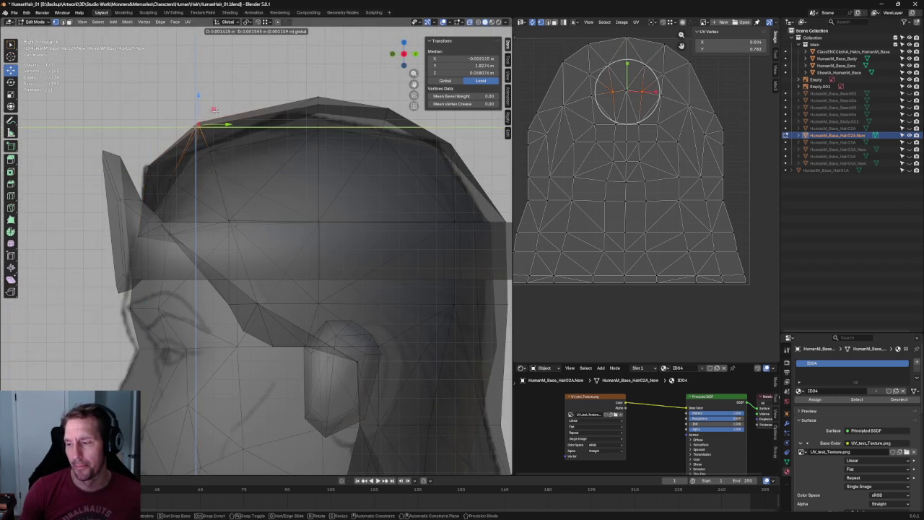
{"action": "left_click", "coordinate": [215, 110]}
{"action": "left_click", "coordinate": [217, 86]}
{"action": "scroll", "coordinate": [301, 231], "scroll_direction": "down", "scroll_amount": 2}
{"action": "scroll", "coordinate": [301, 231], "scroll_direction": "down", "scroll_amount": 3}
{"action": "scroll", "coordinate": [301, 231], "scroll_direction": "down", "scroll_amount": 3}
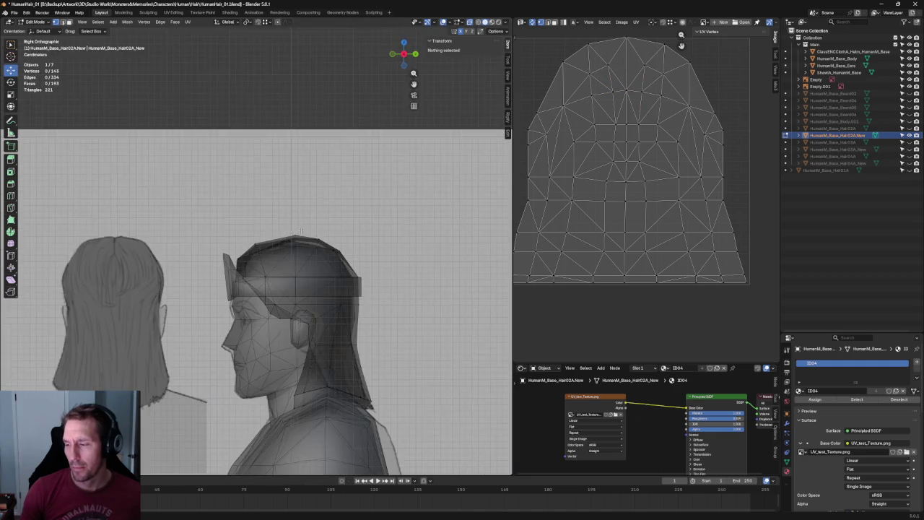
{"action": "scroll", "coordinate": [301, 231], "scroll_direction": "up", "scroll_amount": 3}
{"action": "scroll", "coordinate": [260, 220], "scroll_direction": "up", "scroll_amount": 2}
{"action": "scroll", "coordinate": [222, 213], "scroll_direction": "up", "scroll_amount": 2}
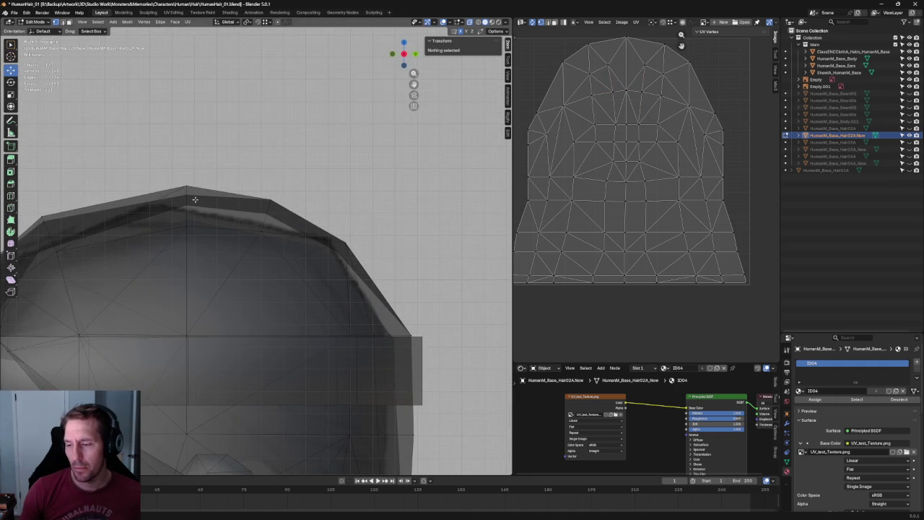
{"action": "scroll", "coordinate": [195, 199], "scroll_direction": "down", "scroll_amount": 2}
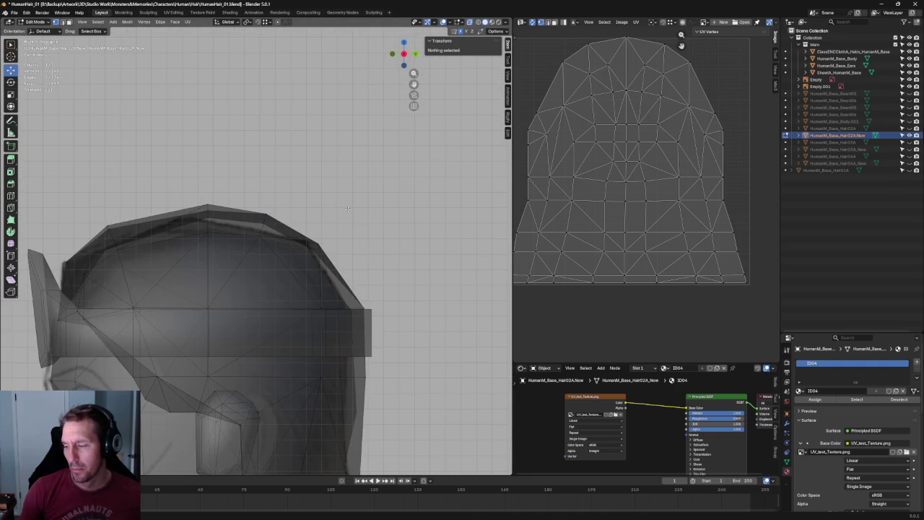
{"action": "scroll", "coordinate": [356, 203], "scroll_direction": "down", "scroll_amount": 3}
{"action": "mouse_move", "coordinate": [357, 203]}
{"action": "middle_mouse_down"}
{"action": "mouse_move", "coordinate": [276, 226]}
{"action": "mouse_move", "coordinate": [216, 274]}
{"action": "middle_mouse_up"}
{"action": "scroll", "coordinate": [217, 275], "scroll_direction": "up", "scroll_amount": 4}
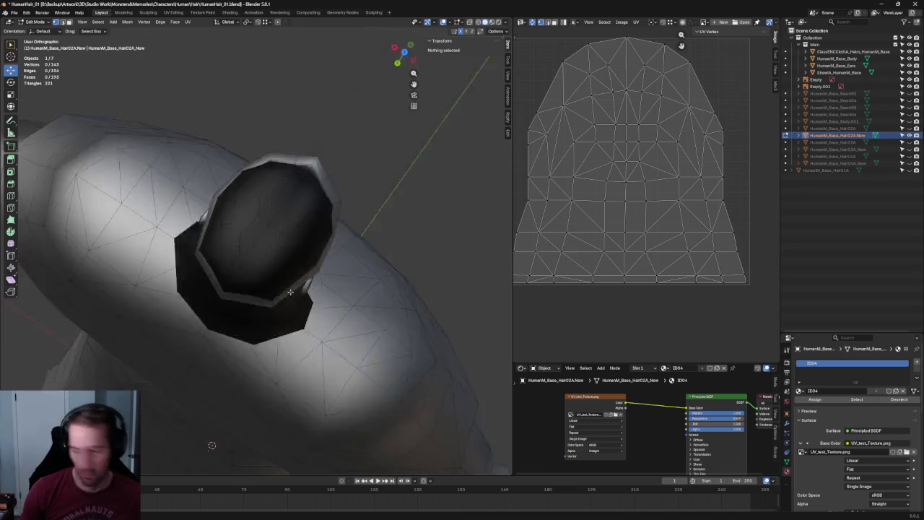
In Top view, select the two mirrored vertices on the hair cap's front edge
{"action": "key", "text": "KP_7"}
{"action": "scroll", "coordinate": [288, 171], "scroll_direction": "up", "scroll_amount": 2}
{"action": "scroll", "coordinate": [256, 262], "scroll_direction": "up", "scroll_amount": 2}
{"action": "scroll", "coordinate": [264, 251], "scroll_direction": "up", "scroll_amount": 2}
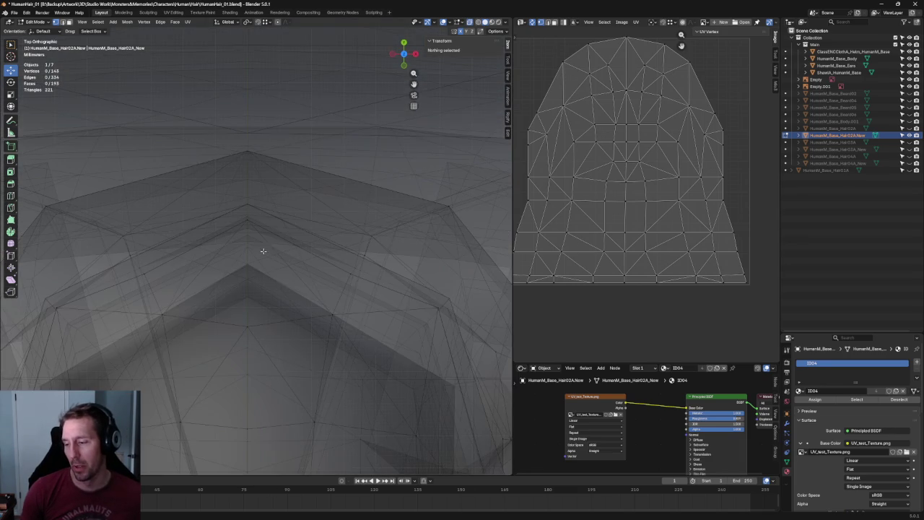
{"action": "key", "text": "alt+z"}
{"action": "left_click", "coordinate": [352, 273]}
{"action": "key", "text": "alt+z"}
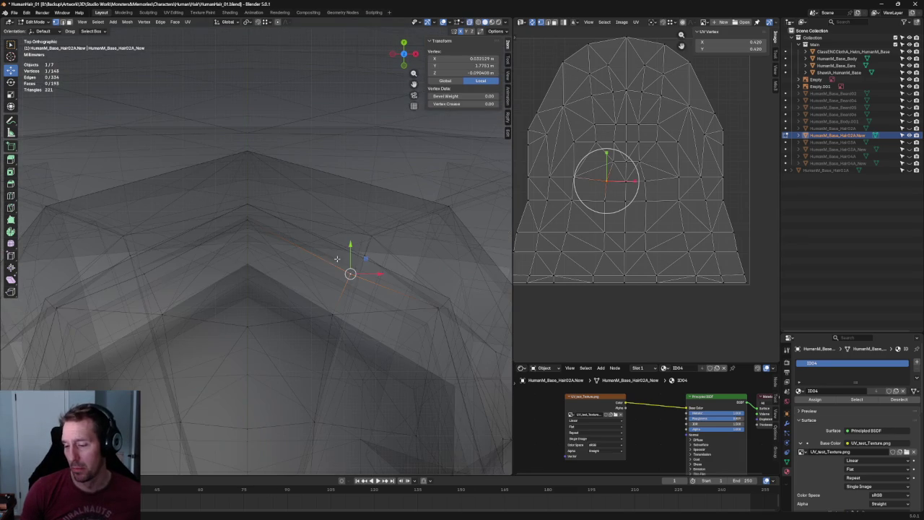
{"action": "left_click", "coordinate": [145, 276], "text": "shift"}
Raise the two front-edge vertices by moving them along Y in two passes
{"action": "key", "text": "g"}
{"action": "key", "text": "y"}
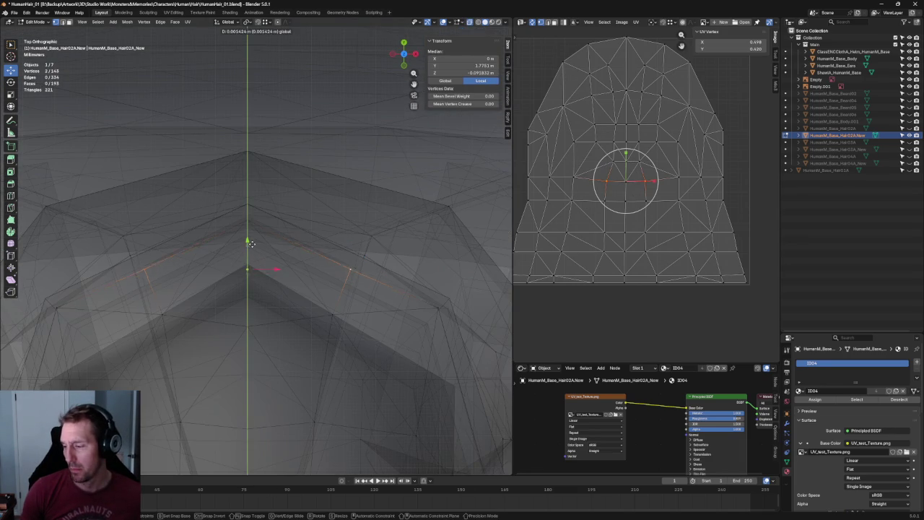
{"action": "left_click", "coordinate": [255, 242]}
{"action": "key", "text": "alt+z"}
{"action": "key", "text": "g"}
{"action": "key", "text": "y"}
{"action": "left_click", "coordinate": [252, 245]}
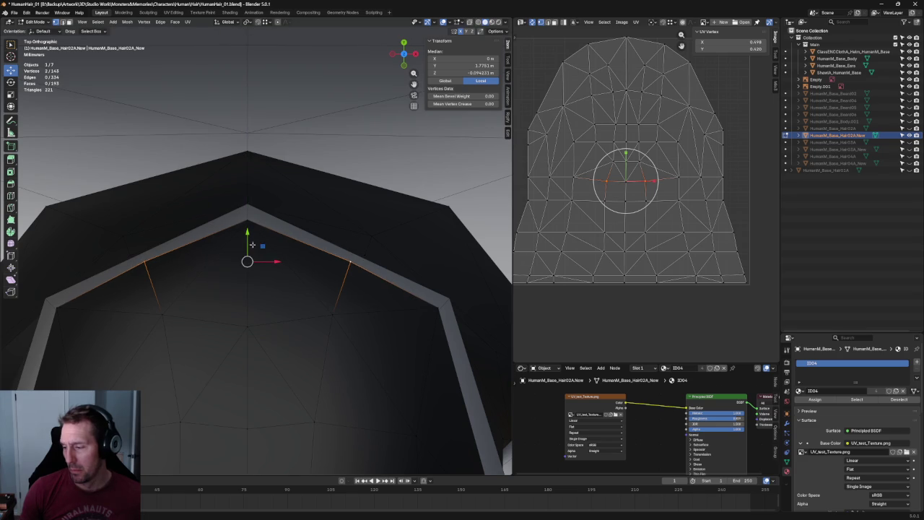
Spread the two vertices apart along X and shift them along Y
{"action": "key", "text": "s"}
{"action": "key", "text": "x"}
{"action": "left_click", "coordinate": [279, 263]}
{"action": "key", "text": "g"}
{"action": "key", "text": "y"}
{"action": "left_click", "coordinate": [251, 245]}
Check the head from the front with X-ray off, then switch to the Right side view
{"action": "key", "text": "alt+z"}
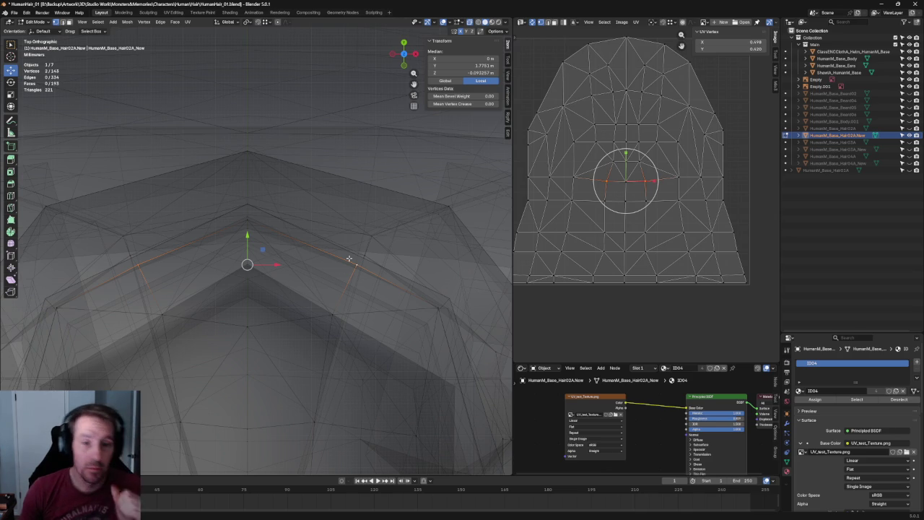
{"action": "scroll", "coordinate": [350, 258], "scroll_direction": "down", "scroll_amount": 3}
{"action": "scroll", "coordinate": [350, 258], "scroll_direction": "down", "scroll_amount": 3}
{"action": "mouse_move", "coordinate": [350, 258]}
{"action": "middle_mouse_down"}
{"action": "mouse_move", "coordinate": [301, 236]}
{"action": "mouse_move", "coordinate": [280, 244]}
{"action": "middle_mouse_up"}
{"action": "key", "text": "KP_1"}
{"action": "key", "text": "alt+z"}
{"action": "scroll", "coordinate": [301, 235], "scroll_direction": "up", "scroll_amount": 2}
{"action": "key", "text": "grave"}
{"action": "left_click", "coordinate": [280, 244]}
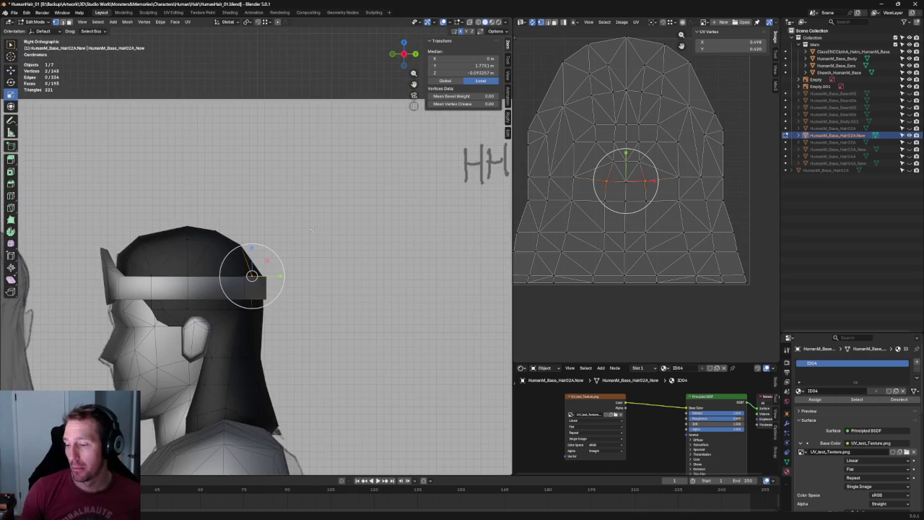
Select a vertex at the hair's front from above and reposition it slightly
{"action": "key", "text": "alt+a"}
{"action": "scroll", "coordinate": [350, 217], "scroll_direction": "up", "scroll_amount": 2}
{"action": "scroll", "coordinate": [350, 217], "scroll_direction": "up", "scroll_amount": 2}
{"action": "scroll", "coordinate": [351, 216], "scroll_direction": "up", "scroll_amount": 2}
{"action": "scroll", "coordinate": [346, 231], "scroll_direction": "down", "scroll_amount": 3}
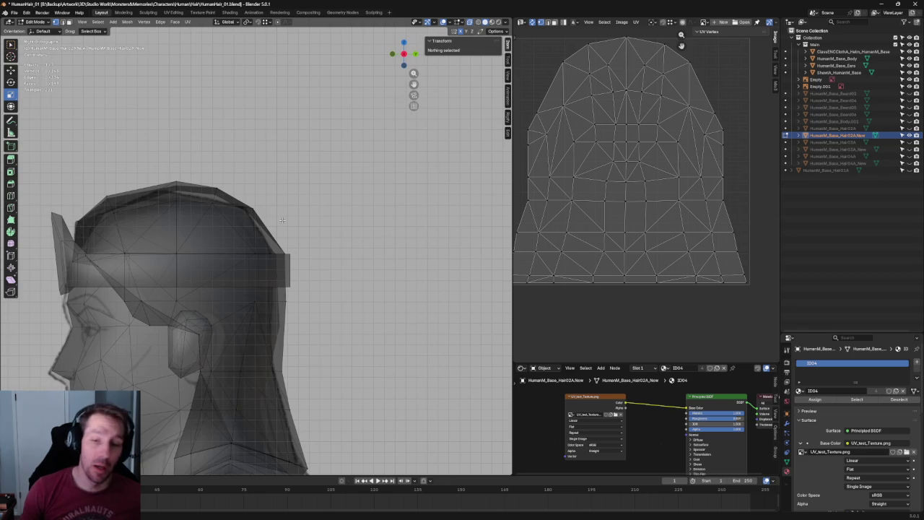
{"action": "middle_click_drag", "start_coordinate": [281, 220], "coordinate": [249, 263]}
{"action": "scroll", "coordinate": [249, 263], "scroll_direction": "up", "scroll_amount": 4}
{"action": "left_click_drag", "start_coordinate": [199, 309], "coordinate": [200, 309]}
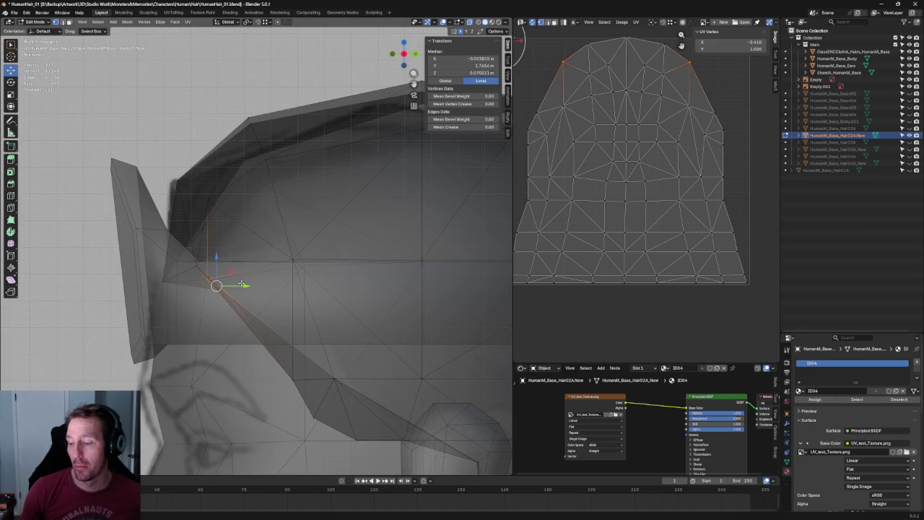
{"action": "left_click_drag", "start_coordinate": [242, 278], "coordinate": [248, 281]}
Join the selected vertex pairs with a new edge near the temple, then clear the selection
{"action": "scroll", "coordinate": [248, 281], "scroll_direction": "down", "scroll_amount": 5}
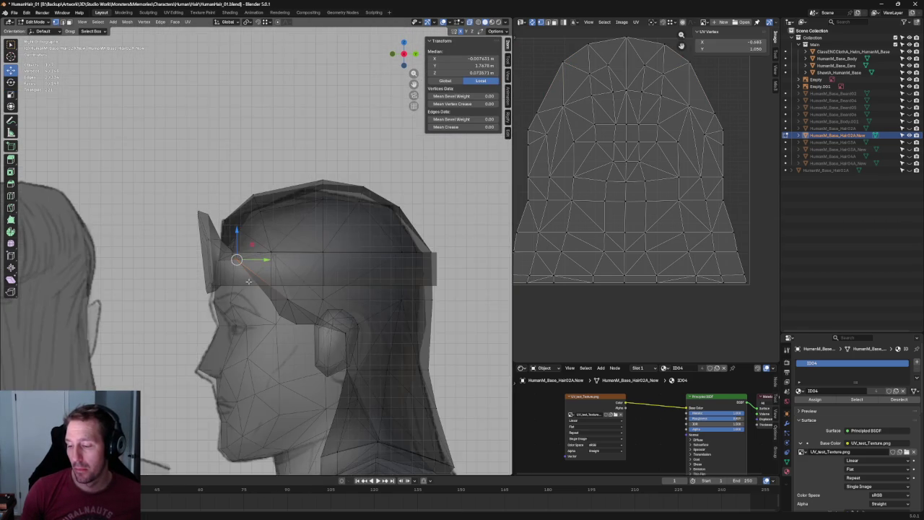
{"action": "mouse_move", "coordinate": [246, 278]}
{"action": "middle_mouse_down"}
{"action": "mouse_move", "coordinate": [323, 237]}
{"action": "mouse_move", "coordinate": [262, 230]}
{"action": "middle_mouse_up"}
{"action": "scroll", "coordinate": [323, 237], "scroll_direction": "up", "scroll_amount": 4}
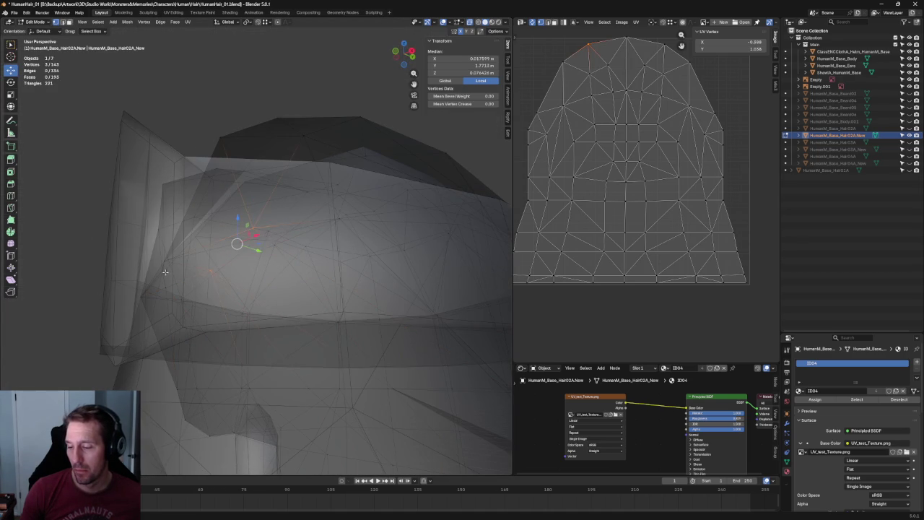
{"action": "middle_click_drag", "start_coordinate": [164, 272], "coordinate": [198, 259]}
{"action": "right_click", "coordinate": [149, 239]}
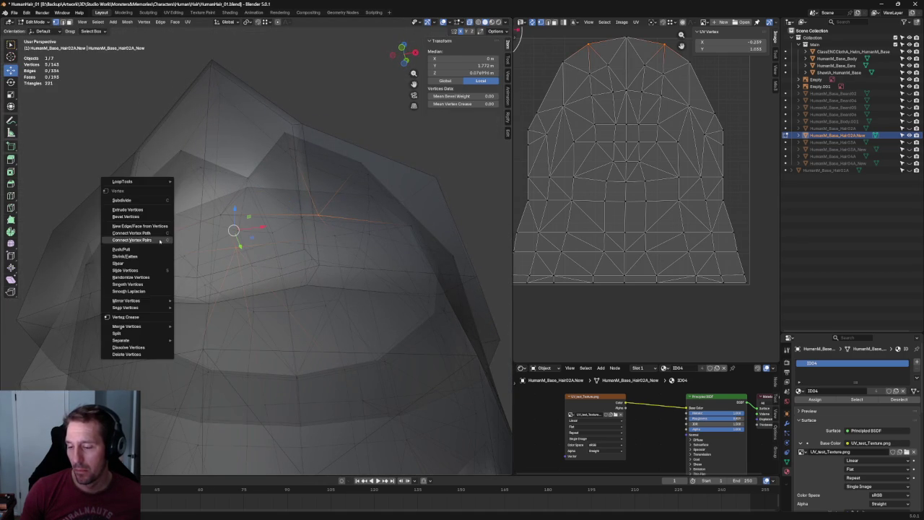
{"action": "left_click", "coordinate": [123, 241]}
{"action": "mouse_move", "coordinate": [149, 238]}
{"action": "middle_mouse_down"}
{"action": "mouse_move", "coordinate": [319, 159]}
{"action": "mouse_move", "coordinate": [257, 185]}
{"action": "middle_mouse_up"}
{"action": "key", "text": "alt+a"}
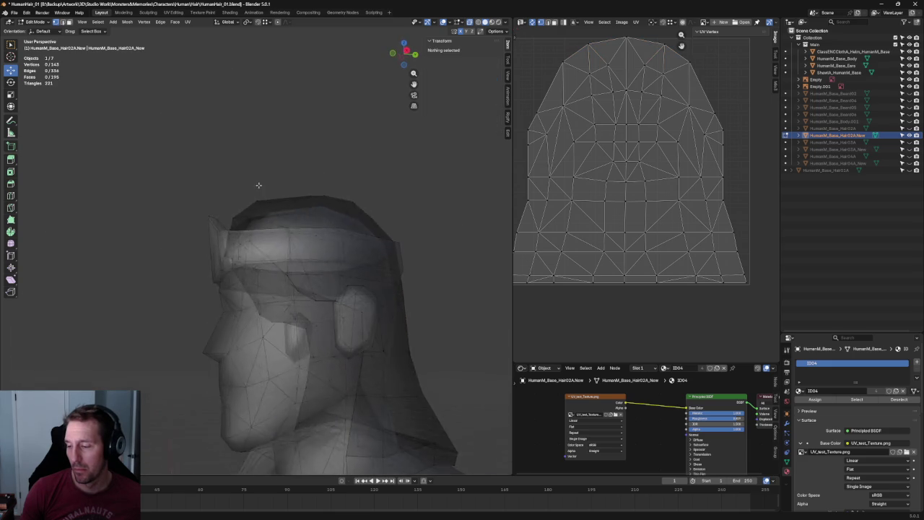
In Right Ortho view, select the two vertices forming the cap's lower edge above the ear
{"action": "scroll", "coordinate": [243, 185], "scroll_direction": "up", "scroll_amount": 5}
{"action": "middle_click_drag", "start_coordinate": [248, 150], "coordinate": [252, 171]}
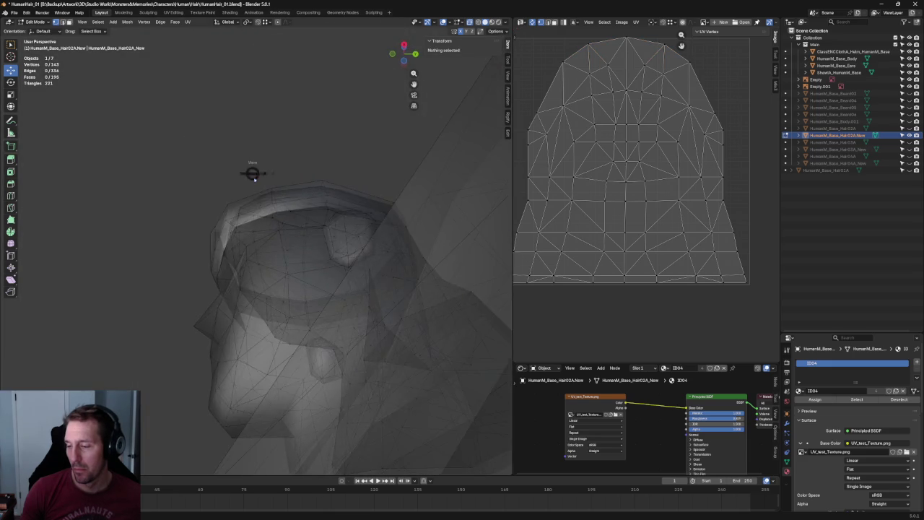
{"action": "key", "text": "KP_3"}
{"action": "scroll", "coordinate": [206, 248], "scroll_direction": "up", "scroll_amount": 3}
{"action": "scroll", "coordinate": [211, 257], "scroll_direction": "up", "scroll_amount": 3}
{"action": "middle_click_drag", "start_coordinate": [212, 257], "coordinate": [221, 208]}
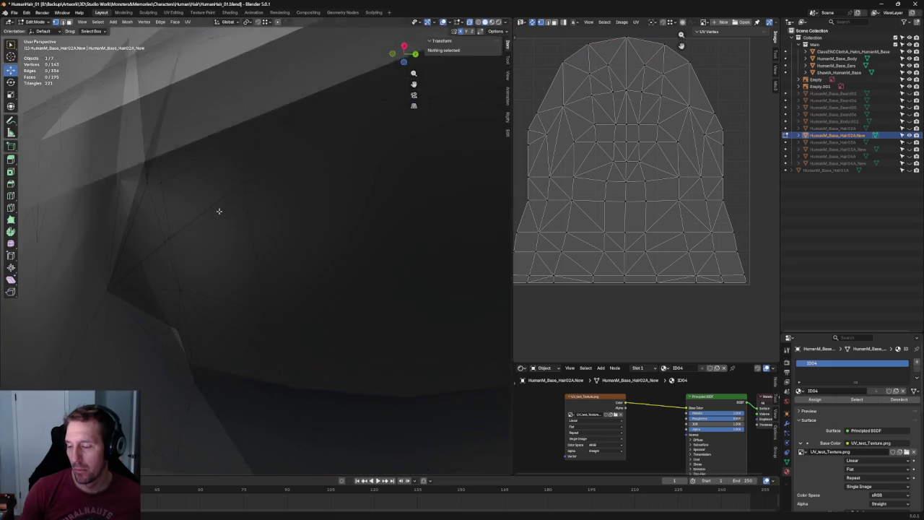
{"action": "scroll", "coordinate": [215, 221], "scroll_direction": "down", "scroll_amount": 5}
{"action": "left_click", "coordinate": [208, 273]}
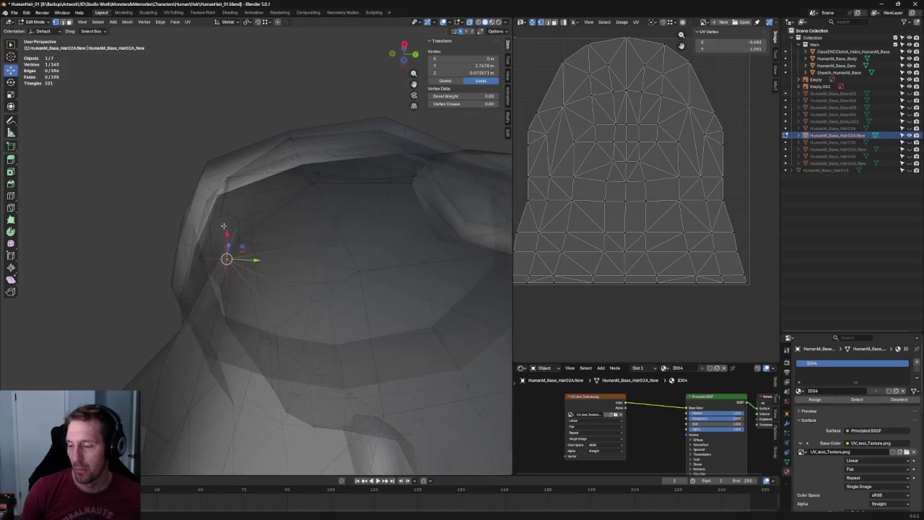
{"action": "key", "text": "ctrl+l"}
{"action": "key", "text": "ctrl+z"}
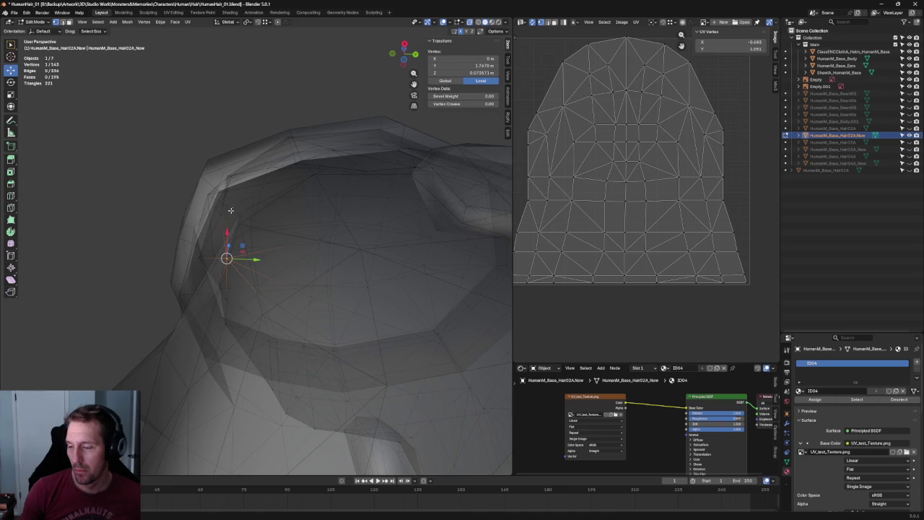
{"action": "left_click", "coordinate": [229, 212], "text": "shift"}
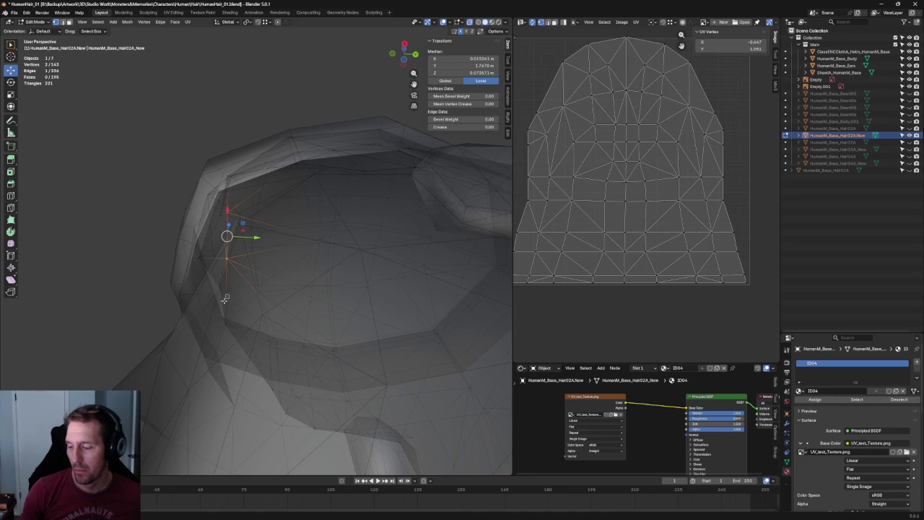
Move the lower edge forward along Y, then lower it slightly
{"action": "key", "text": "g"}
{"action": "key", "text": "KP_3"}
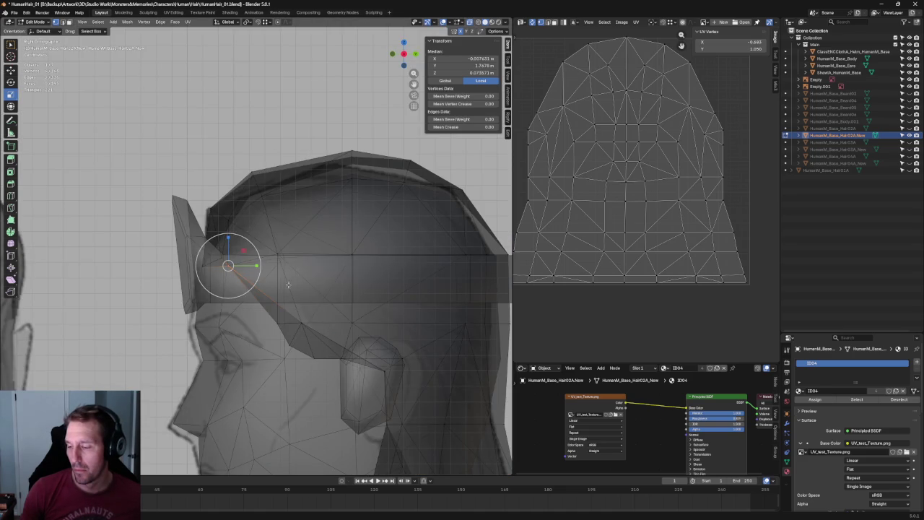
{"action": "left_click_drag", "start_coordinate": [256, 265], "coordinate": [273, 264]}
{"action": "left_click", "coordinate": [287, 257]}
{"action": "mouse_move", "coordinate": [287, 257]}
{"action": "middle_mouse_down"}
{"action": "mouse_move", "coordinate": [250, 267]}
{"action": "mouse_move", "coordinate": [270, 270]}
{"action": "middle_mouse_up"}
{"action": "key", "text": "g"}
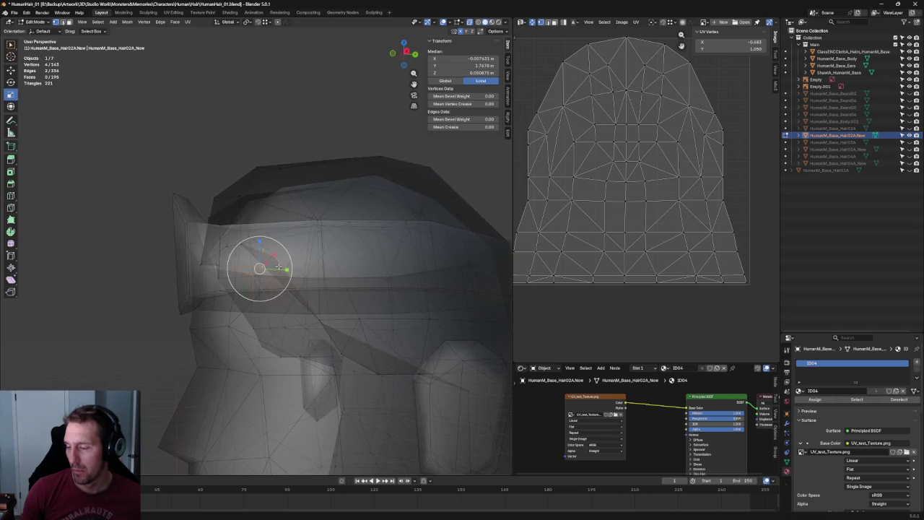
{"action": "key", "text": "KP_3"}
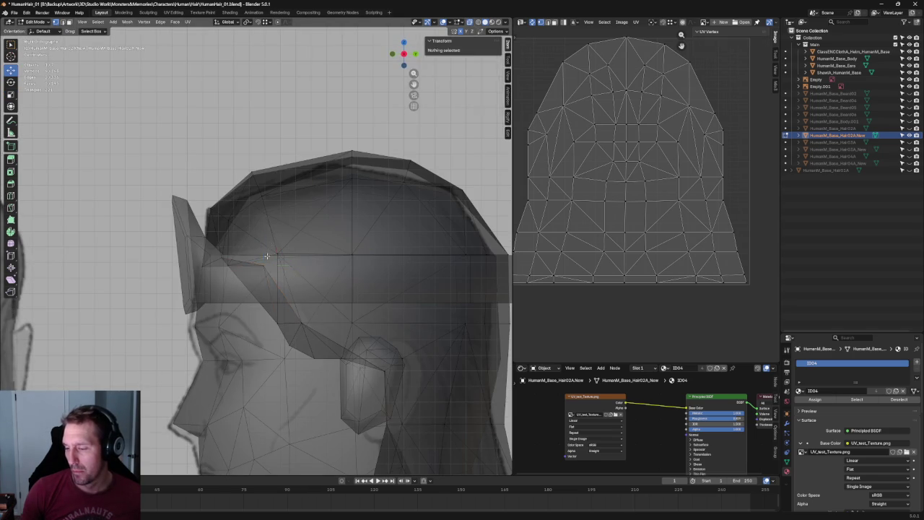
{"action": "mouse_move", "coordinate": [268, 244]}
{"action": "left_mouse_down"}
{"action": "mouse_move", "coordinate": [260, 263]}
{"action": "mouse_move", "coordinate": [297, 266]}
{"action": "left_mouse_up"}
{"action": "left_click", "coordinate": [265, 238]}
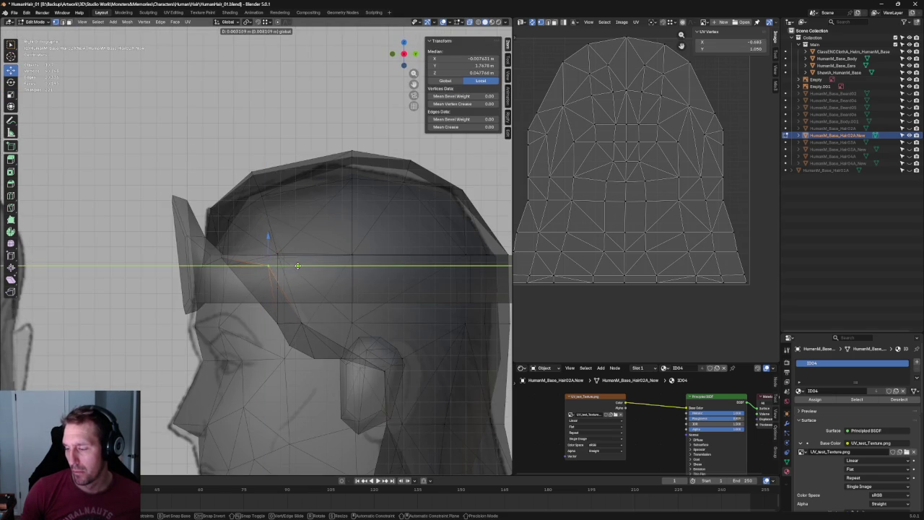
{"action": "left_click", "coordinate": [309, 262]}
Orbit around the head and select a pair of adjacent vertices near the temple
{"action": "scroll", "coordinate": [309, 263], "scroll_direction": "down", "scroll_amount": 2}
{"action": "mouse_move", "coordinate": [309, 264]}
{"action": "middle_mouse_down"}
{"action": "mouse_move", "coordinate": [259, 257]}
{"action": "mouse_move", "coordinate": [370, 224]}
{"action": "mouse_move", "coordinate": [328, 254]}
{"action": "mouse_move", "coordinate": [327, 324]}
{"action": "mouse_move", "coordinate": [265, 314]}
{"action": "middle_mouse_up"}
{"action": "scroll", "coordinate": [329, 254], "scroll_direction": "up", "scroll_amount": 3}
{"action": "left_click", "coordinate": [328, 323]}
{"action": "left_click", "coordinate": [279, 337], "text": "shift"}
{"action": "scroll", "coordinate": [299, 279], "scroll_direction": "down", "scroll_amount": 2}
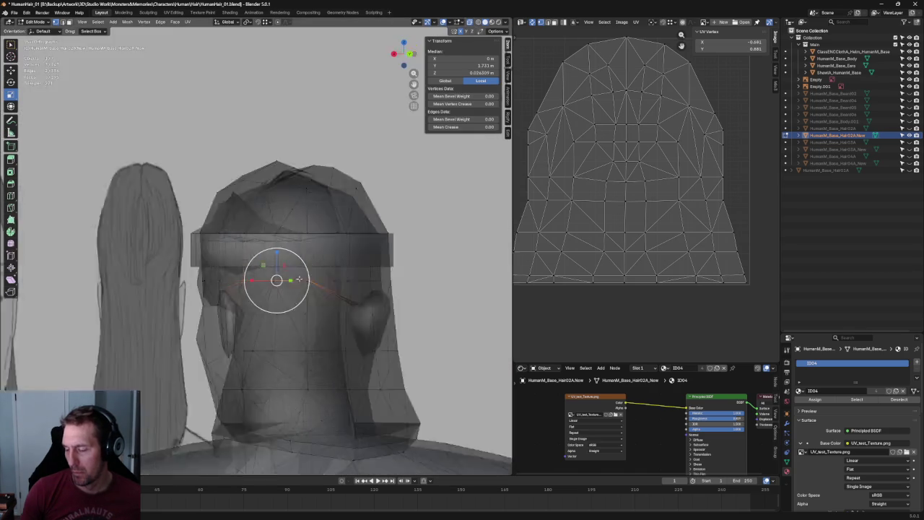
In Right Ortho view, slide the sideburn vertex forward along Y toward the face
{"action": "key", "text": "KP_3"}
{"action": "scroll", "coordinate": [295, 282], "scroll_direction": "up", "scroll_amount": 2}
{"action": "scroll", "coordinate": [290, 288], "scroll_direction": "up", "scroll_amount": 3}
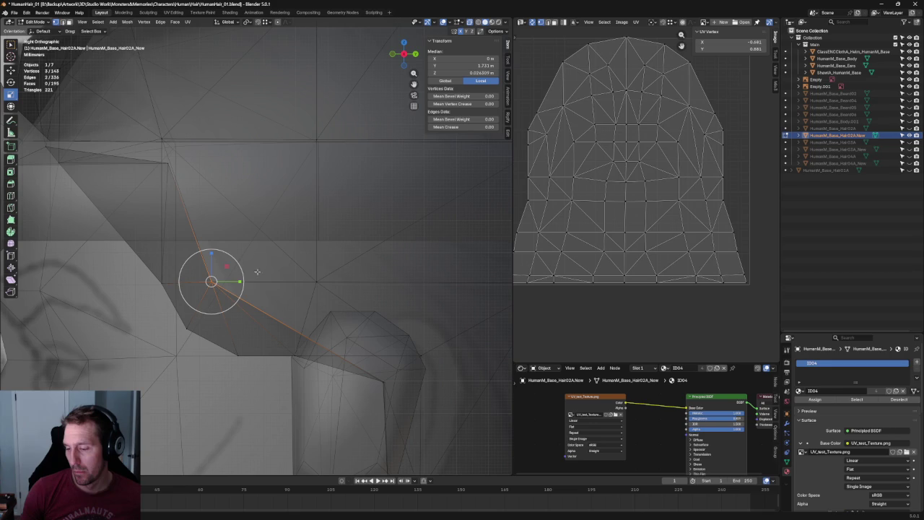
{"action": "left_click_drag", "start_coordinate": [238, 281], "coordinate": [194, 280]}
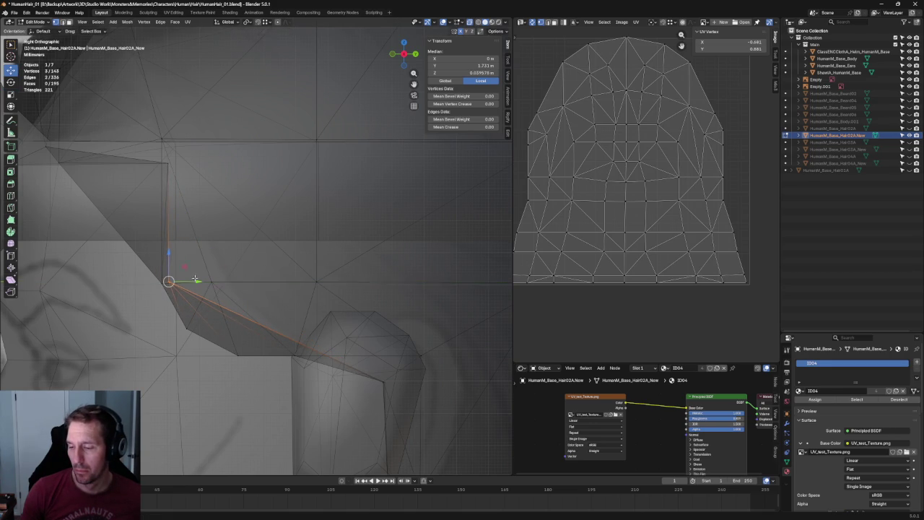
{"action": "middle_click_drag", "start_coordinate": [206, 220], "coordinate": [254, 265], "text": "shift"}
From a front view, scale the forehead face of the cap along X to about 0.91
{"action": "middle_click_drag", "start_coordinate": [200, 228], "coordinate": [242, 236]}
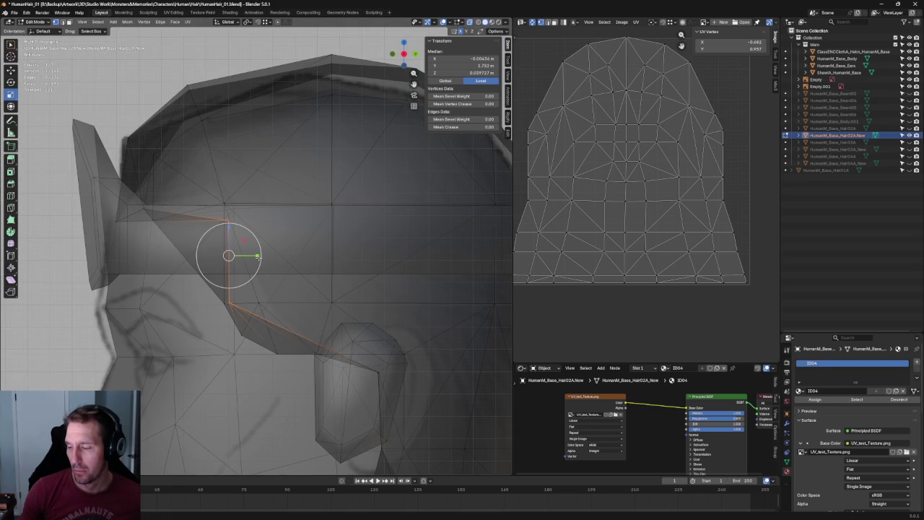
{"action": "left_click_drag", "start_coordinate": [258, 255], "coordinate": [246, 255]}
{"action": "scroll", "coordinate": [244, 256], "scroll_direction": "down", "scroll_amount": 3}
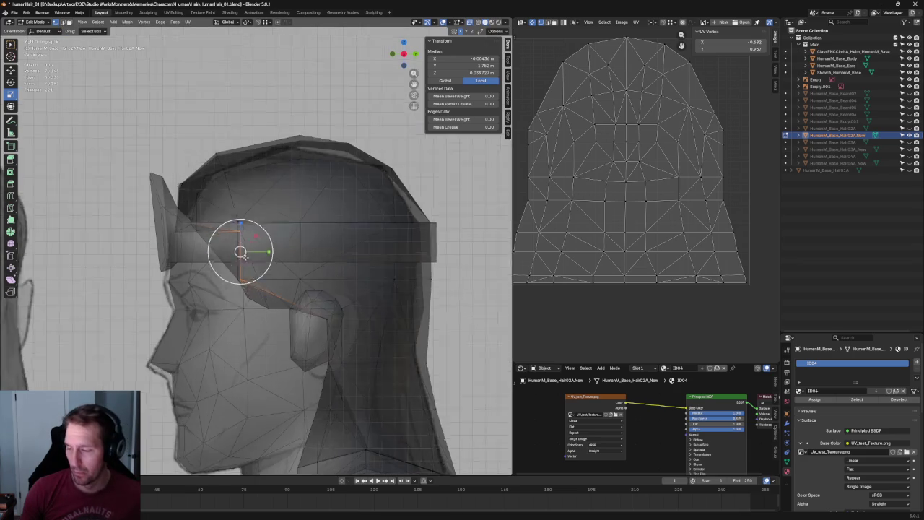
{"action": "middle_click_drag", "start_coordinate": [241, 252], "coordinate": [316, 272]}
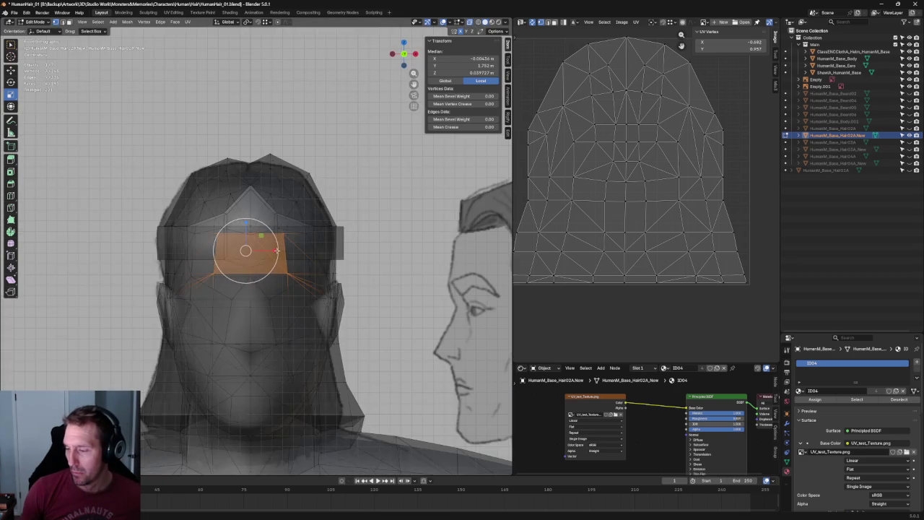
{"action": "scroll", "coordinate": [277, 250], "scroll_direction": "up", "scroll_amount": 3}
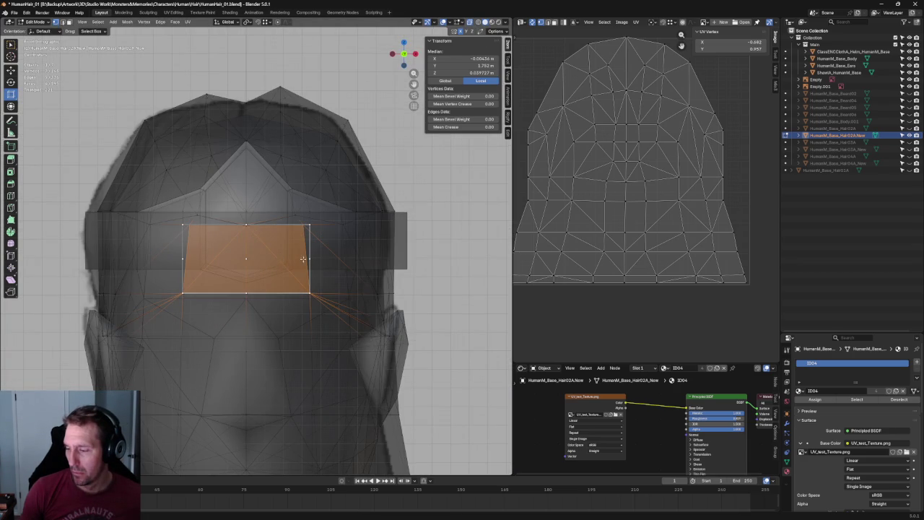
{"action": "key", "text": "s"}
{"action": "key", "text": "x"}
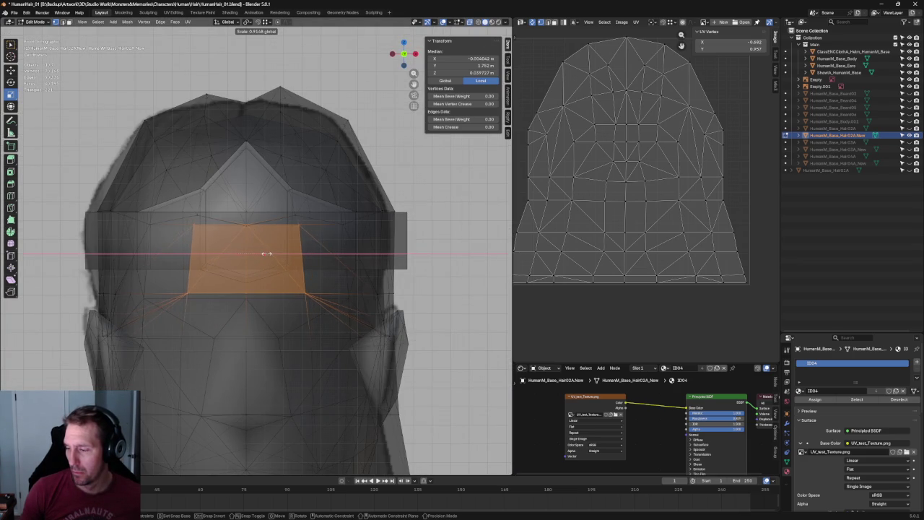
{"action": "left_click", "coordinate": [265, 252]}
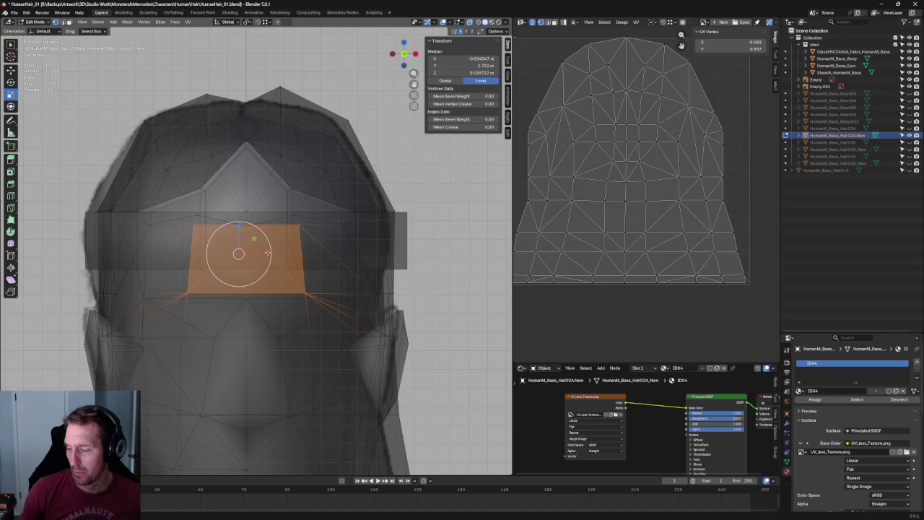
{"action": "scroll", "coordinate": [320, 341], "scroll_direction": "down", "scroll_amount": 4}
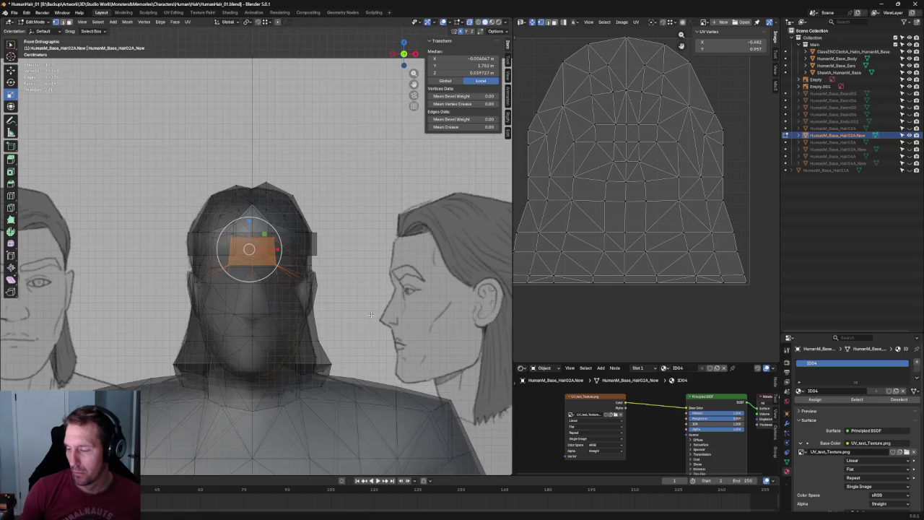
Deselect all, return to Right Ortho view and select a hairline vertex near the temple
{"action": "key", "text": "alt+a"}
{"action": "mouse_move", "coordinate": [320, 341]}
{"action": "middle_mouse_down"}
{"action": "mouse_move", "coordinate": [276, 272]}
{"action": "mouse_move", "coordinate": [305, 248]}
{"action": "mouse_move", "coordinate": [332, 264]}
{"action": "mouse_move", "coordinate": [330, 285]}
{"action": "mouse_move", "coordinate": [303, 260]}
{"action": "middle_mouse_up"}
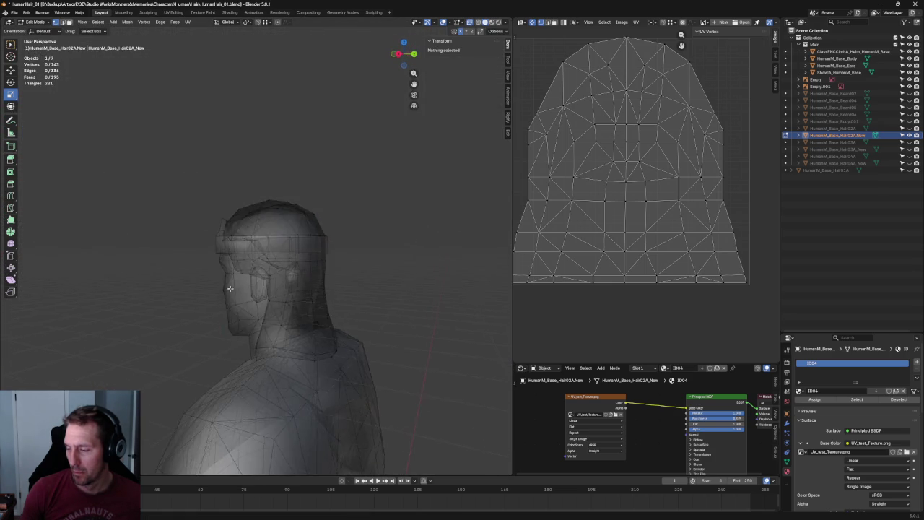
{"action": "key", "text": "KP_3"}
{"action": "scroll", "coordinate": [265, 232], "scroll_direction": "up", "scroll_amount": 4}
{"action": "middle_click_drag", "start_coordinate": [254, 236], "coordinate": [252, 239]}
{"action": "key", "text": "KP_3"}
{"action": "scroll", "coordinate": [253, 239], "scroll_direction": "up", "scroll_amount": 2}
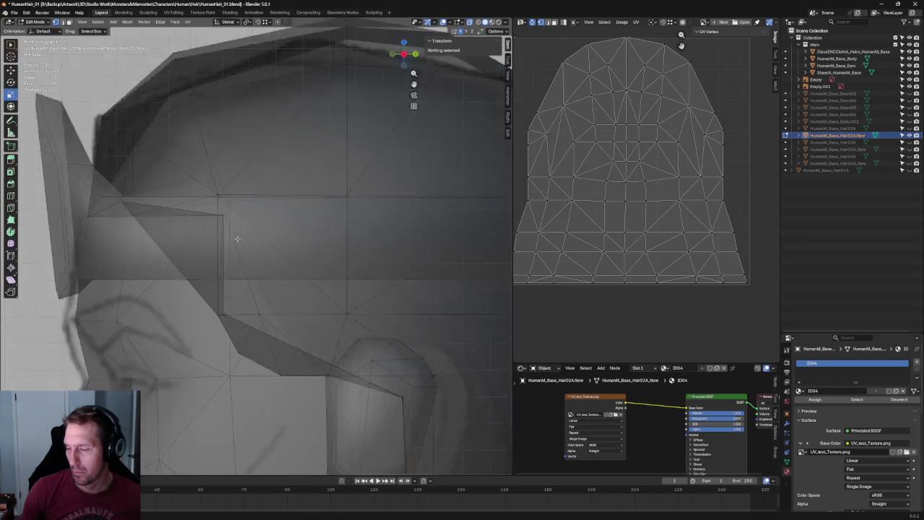
{"action": "scroll", "coordinate": [237, 239], "scroll_direction": "up", "scroll_amount": 2}
{"action": "left_click", "coordinate": [198, 193]}
{"action": "scroll", "coordinate": [278, 205], "scroll_direction": "down", "scroll_amount": 3}
{"action": "key", "text": "shift+space"}
Move the selected temple vertex within the YZ plane using G with Shift+X
{"action": "key", "text": "g"}
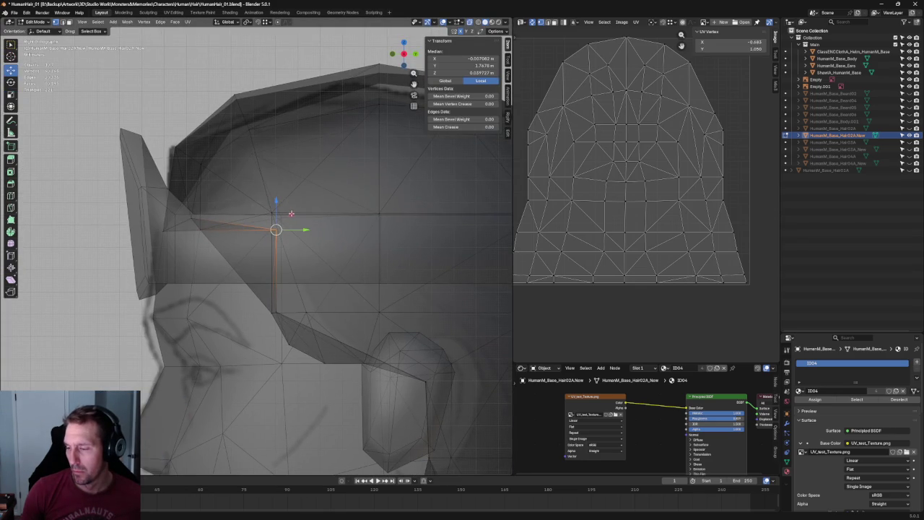
{"action": "key", "text": "g"}
{"action": "key", "text": "shift+x"}
{"action": "left_click", "coordinate": [248, 245]}
In perspective view, reposition a single hairline vertex with X-ray turned off, then restore X-ray
{"action": "mouse_move", "coordinate": [248, 246]}
{"action": "middle_mouse_down"}
{"action": "mouse_move", "coordinate": [273, 234]}
{"action": "mouse_move", "coordinate": [293, 244]}
{"action": "mouse_move", "coordinate": [247, 249]}
{"action": "mouse_move", "coordinate": [292, 252]}
{"action": "middle_mouse_up"}
{"action": "scroll", "coordinate": [253, 249], "scroll_direction": "up", "scroll_amount": 3}
{"action": "left_click", "coordinate": [293, 252]}
{"action": "key", "text": "alt+z"}
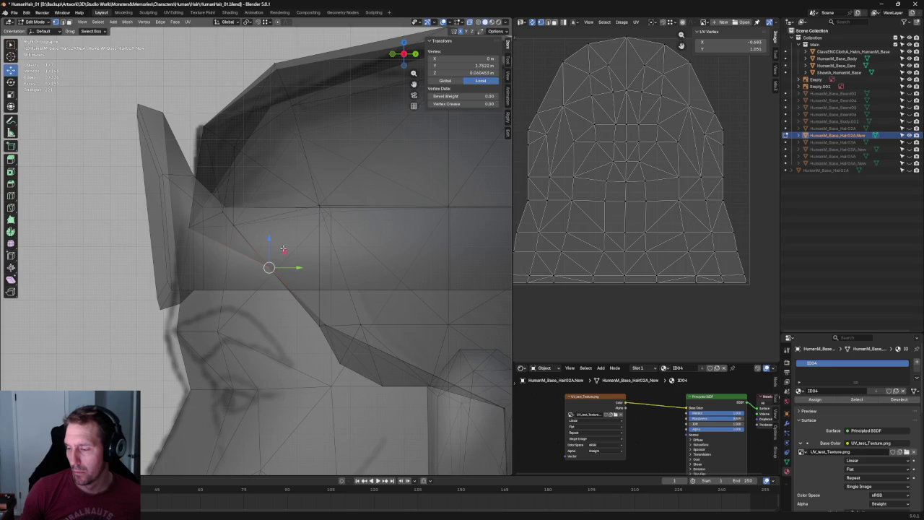
{"action": "key", "text": "g"}
{"action": "left_click", "coordinate": [235, 197]}
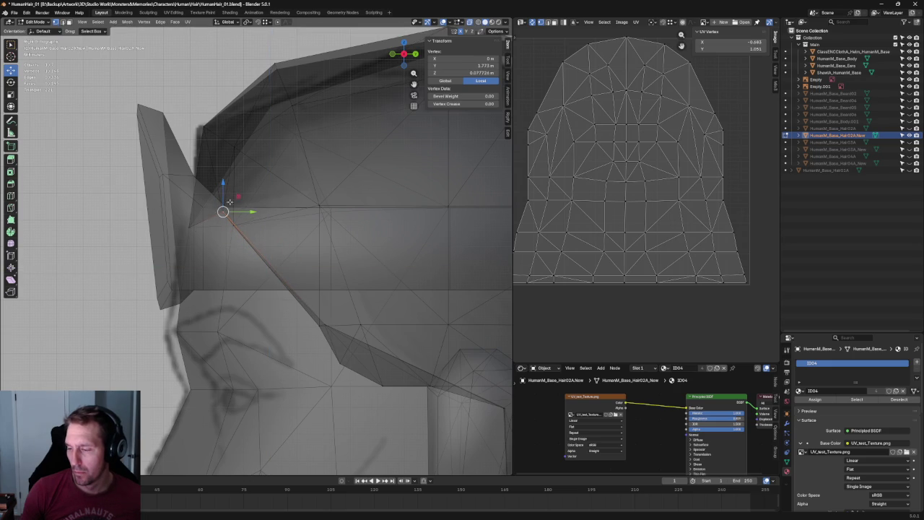
{"action": "scroll", "coordinate": [224, 209], "scroll_direction": "down", "scroll_amount": 5}
{"action": "key", "text": "alt+z"}
Back in Right Ortho view, move a hairline vertex near the temple closer to the head
{"action": "mouse_move", "coordinate": [171, 268]}
{"action": "middle_mouse_down"}
{"action": "mouse_move", "coordinate": [214, 265]}
{"action": "mouse_move", "coordinate": [151, 304]}
{"action": "mouse_move", "coordinate": [167, 288]}
{"action": "mouse_move", "coordinate": [251, 290]}
{"action": "middle_mouse_up"}
{"action": "mouse_move", "coordinate": [360, 296]}
{"action": "middle_mouse_down"}
{"action": "mouse_move", "coordinate": [330, 264]}
{"action": "mouse_move", "coordinate": [301, 279]}
{"action": "middle_mouse_up"}
{"action": "key", "text": "KP_3"}
{"action": "scroll", "coordinate": [289, 303], "scroll_direction": "up", "scroll_amount": 3}
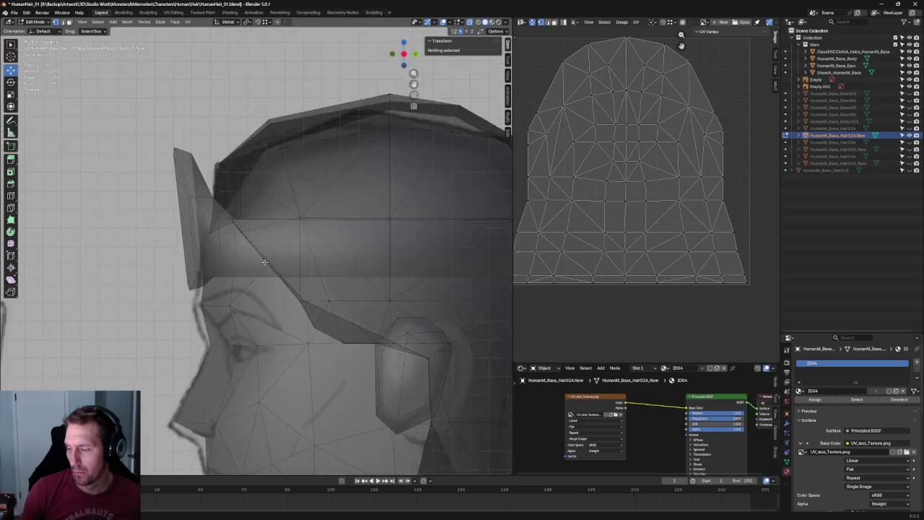
{"action": "scroll", "coordinate": [275, 332], "scroll_direction": "up", "scroll_amount": 3}
{"action": "scroll", "coordinate": [260, 361], "scroll_direction": "up", "scroll_amount": 2}
{"action": "left_click", "coordinate": [259, 359]}
{"action": "key", "text": "g"}
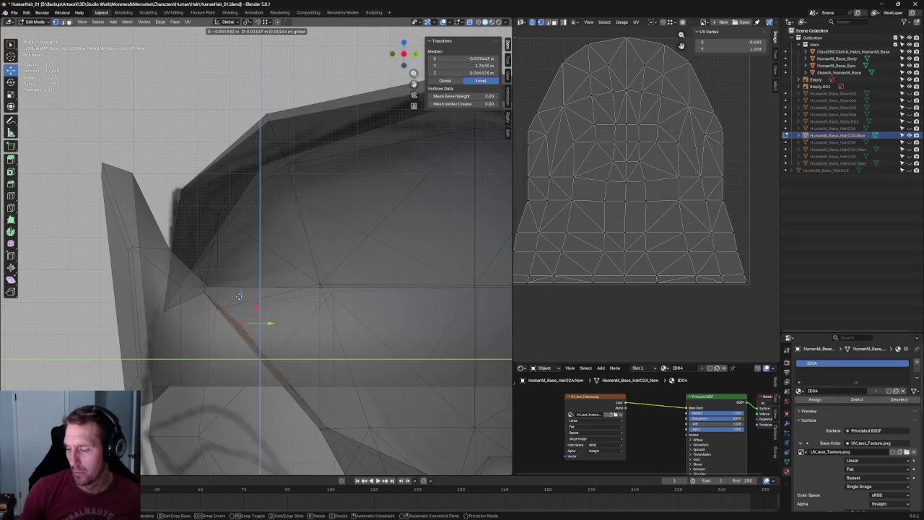
{"action": "left_click", "coordinate": [232, 292]}
{"action": "key", "text": "alt+a"}
Nudge the vertex above the ear slightly upward and back, evening the side line
{"action": "mouse_move", "coordinate": [217, 305]}
{"action": "middle_mouse_down"}
{"action": "mouse_move", "coordinate": [291, 350]}
{"action": "mouse_move", "coordinate": [348, 286]}
{"action": "middle_mouse_up"}
{"action": "key", "text": "KP_3"}
{"action": "left_click", "coordinate": [365, 343]}
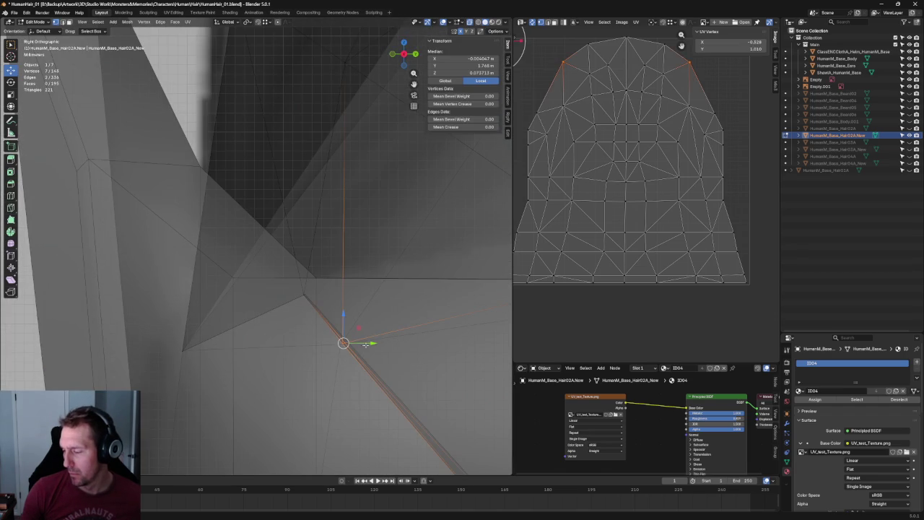
{"action": "key", "text": "g"}
{"action": "left_click", "coordinate": [368, 328]}
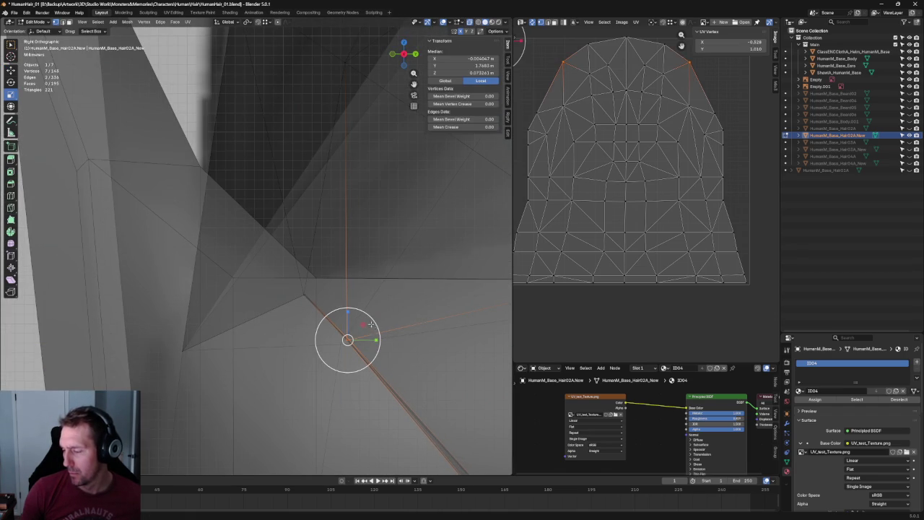
{"action": "key", "text": "g"}
{"action": "key", "text": "Escape"}
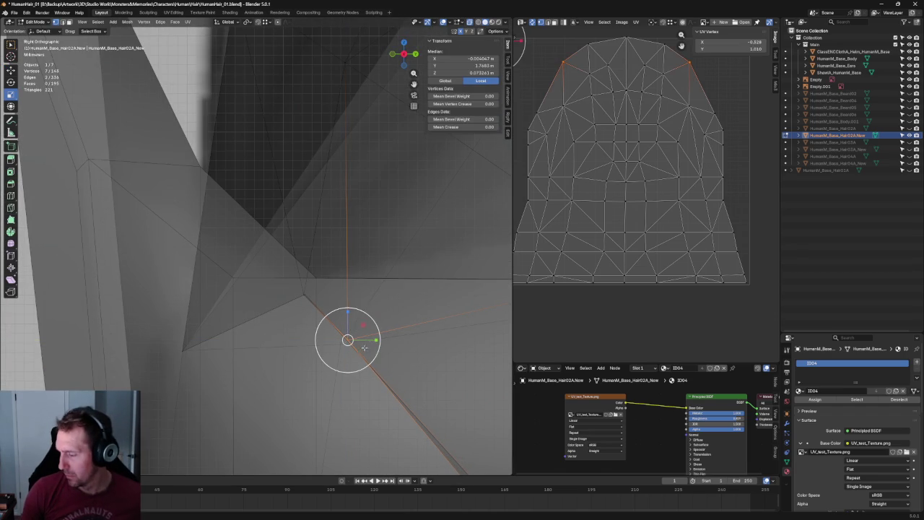
{"action": "left_click_drag", "start_coordinate": [375, 339], "coordinate": [370, 340]}
Shift the lower hairline vertex along Y and slightly down in the side plane
{"action": "mouse_move", "coordinate": [372, 339]}
{"action": "middle_mouse_down", "text": "shift"}
{"action": "mouse_move", "coordinate": [185, 173]}
{"action": "mouse_move", "coordinate": [134, 140]}
{"action": "mouse_move", "coordinate": [251, 280]}
{"action": "middle_mouse_up", "text": "shift"}
{"action": "mouse_move", "coordinate": [224, 307]}
{"action": "left_mouse_down", "text": "shift"}
{"action": "mouse_move", "coordinate": [241, 296]}
{"action": "mouse_move", "coordinate": [193, 259]}
{"action": "left_mouse_up", "text": "shift"}
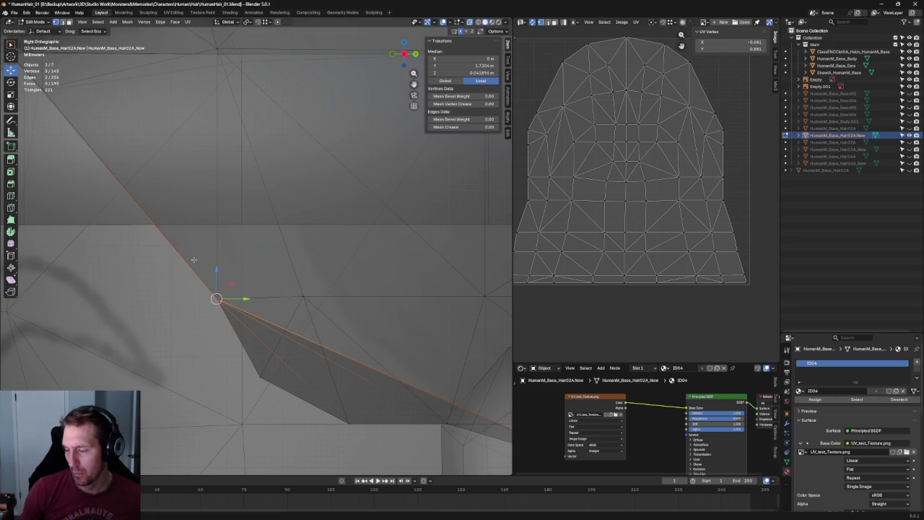
{"action": "left_click_drag", "start_coordinate": [231, 284], "coordinate": [251, 260]}
{"action": "left_click", "coordinate": [252, 260]}
{"action": "scroll", "coordinate": [251, 260], "scroll_direction": "down", "scroll_amount": 5}
{"action": "scroll", "coordinate": [347, 318], "scroll_direction": "up", "scroll_amount": 6}
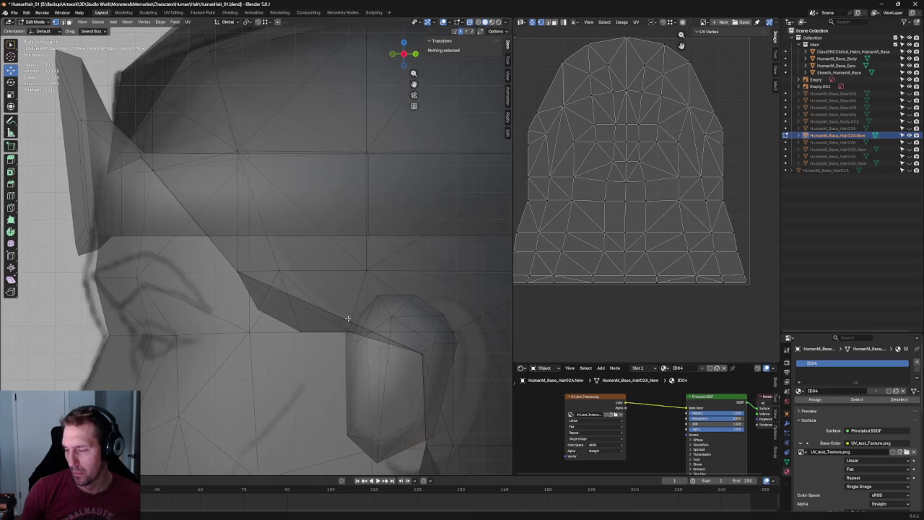
{"action": "scroll", "coordinate": [347, 318], "scroll_direction": "down", "scroll_amount": 5}
{"action": "mouse_move", "coordinate": [347, 318]}
{"action": "middle_mouse_down"}
{"action": "mouse_move", "coordinate": [305, 306]}
{"action": "mouse_move", "coordinate": [324, 306]}
{"action": "mouse_move", "coordinate": [349, 315]}
{"action": "mouse_move", "coordinate": [274, 313]}
{"action": "middle_mouse_up"}
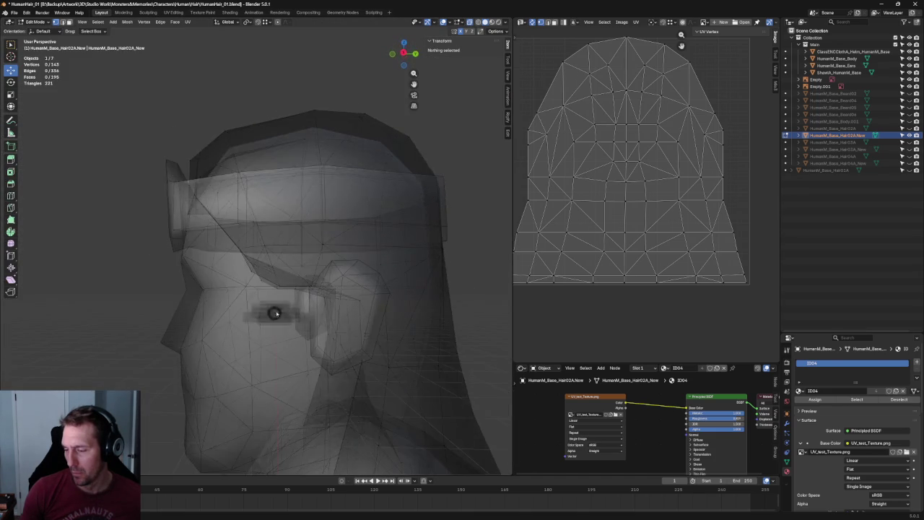
In Right Ortho view, box-select the vertices by the ear and move them along Y
{"action": "key", "text": "KP_3"}
{"action": "scroll", "coordinate": [303, 314], "scroll_direction": "up", "scroll_amount": 8}
{"action": "scroll", "coordinate": [282, 295], "scroll_direction": "up", "scroll_amount": 1}
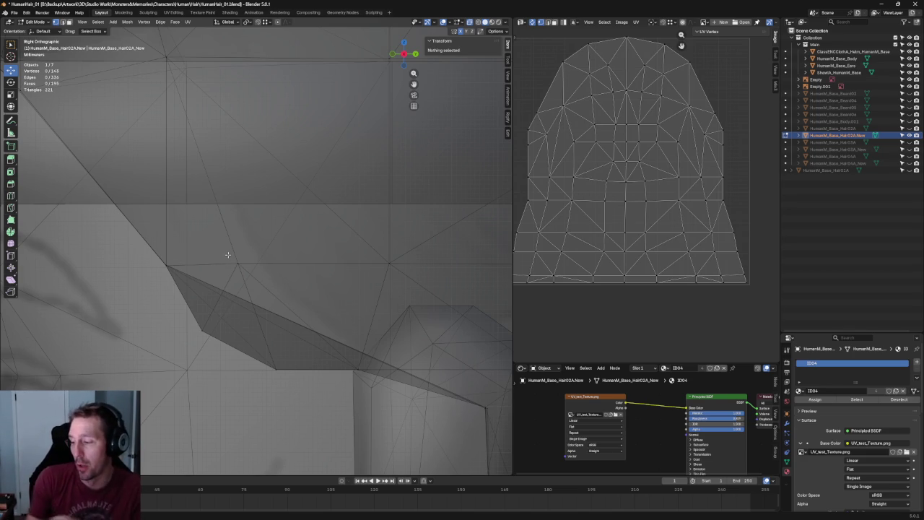
{"action": "scroll", "coordinate": [228, 254], "scroll_direction": "down", "scroll_amount": 1}
{"action": "scroll", "coordinate": [325, 249], "scroll_direction": "down", "scroll_amount": 4}
{"action": "scroll", "coordinate": [337, 243], "scroll_direction": "up", "scroll_amount": 4}
{"action": "scroll", "coordinate": [244, 246], "scroll_direction": "up", "scroll_amount": 2}
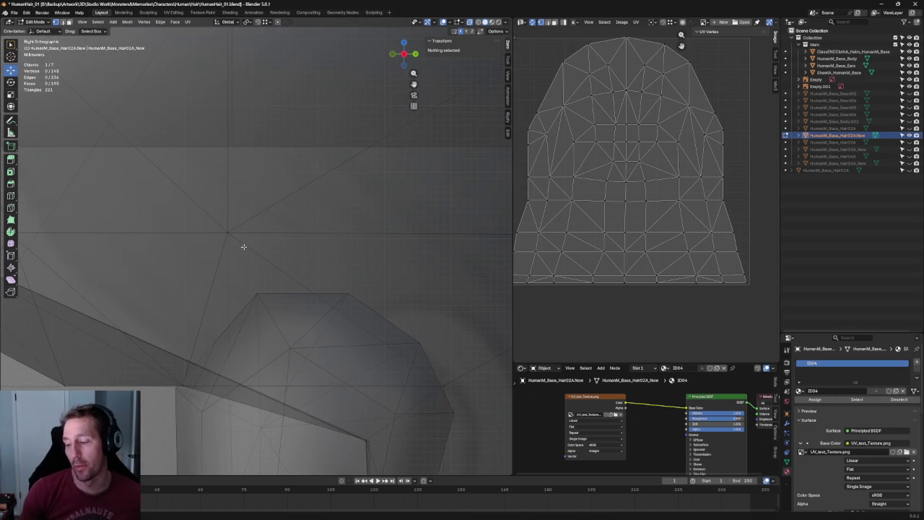
{"action": "left_click_drag", "start_coordinate": [157, 380], "coordinate": [233, 388]}
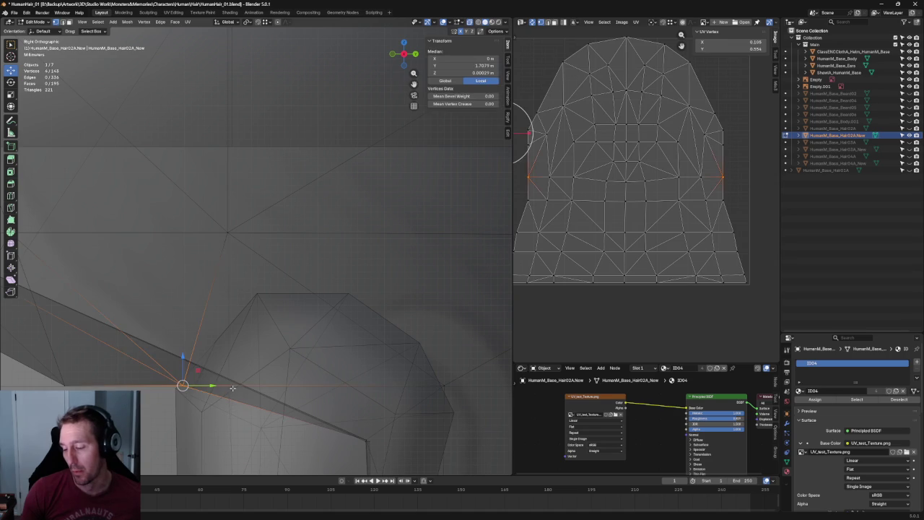
{"action": "key", "text": "g"}
{"action": "key", "text": "y"}
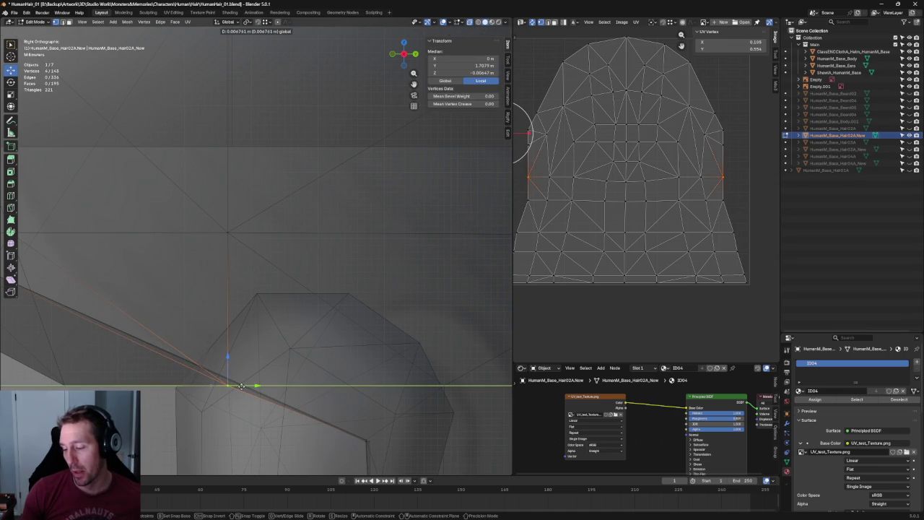
{"action": "left_click", "coordinate": [243, 386]}
Select the crown's central vertex column and scale it along Y to straighten it
{"action": "scroll", "coordinate": [295, 231], "scroll_direction": "down", "scroll_amount": 3}
{"action": "scroll", "coordinate": [301, 151], "scroll_direction": "down", "scroll_amount": 2}
{"action": "scroll", "coordinate": [265, 231], "scroll_direction": "up", "scroll_amount": 3}
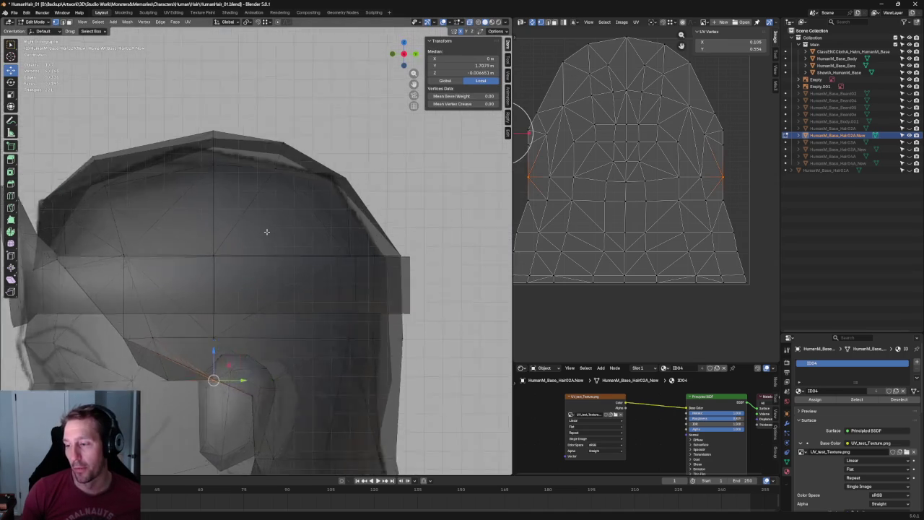
{"action": "scroll", "coordinate": [219, 137], "scroll_direction": "up", "scroll_amount": 2}
{"action": "left_click_drag", "start_coordinate": [176, 109], "coordinate": [231, 420]}
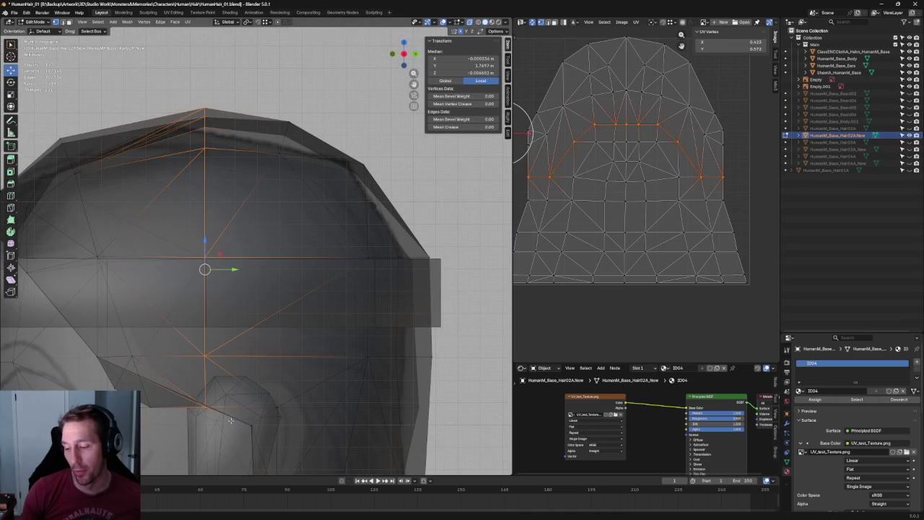
{"action": "key", "text": "s"}
{"action": "key", "text": "y"}
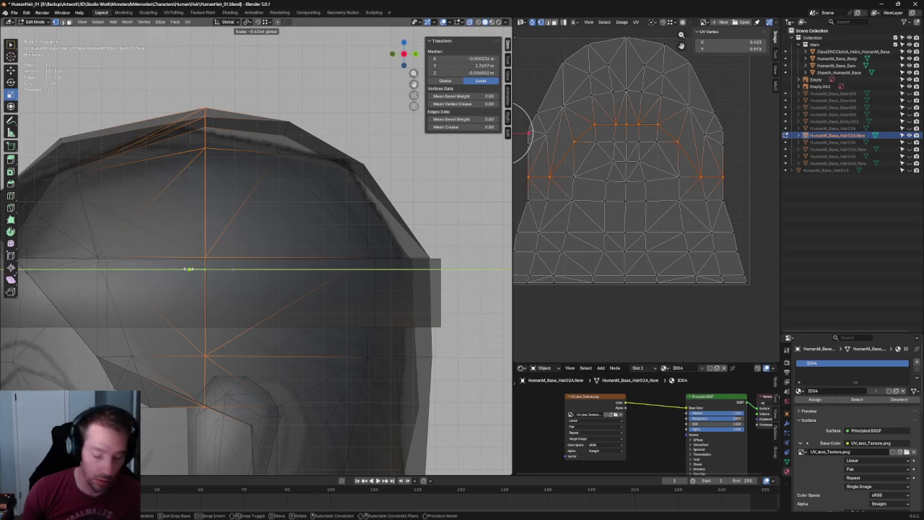
{"action": "left_click", "coordinate": [189, 268]}
Nudge the straightened center column slightly along Y, then clear the selection
{"action": "scroll", "coordinate": [217, 268], "scroll_direction": "up", "scroll_amount": 1}
{"action": "scroll", "coordinate": [216, 267], "scroll_direction": "up", "scroll_amount": 2}
{"action": "scroll", "coordinate": [247, 268], "scroll_direction": "up", "scroll_amount": 2}
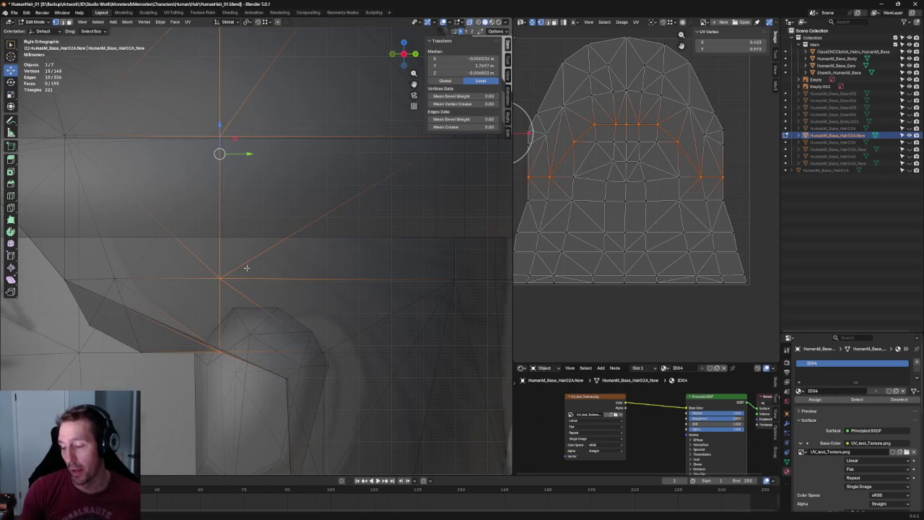
{"action": "scroll", "coordinate": [258, 186], "scroll_direction": "up", "scroll_amount": 1, "text": "shift"}
{"action": "key", "text": "g"}
{"action": "key", "text": "y"}
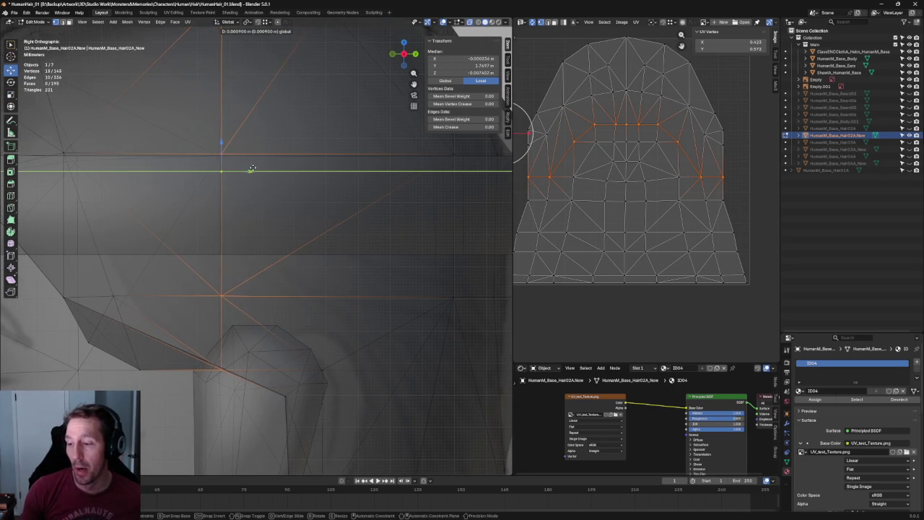
{"action": "left_click", "coordinate": [250, 166]}
{"action": "scroll", "coordinate": [252, 188], "scroll_direction": "down", "scroll_amount": 5}
{"action": "left_click", "coordinate": [336, 154]}
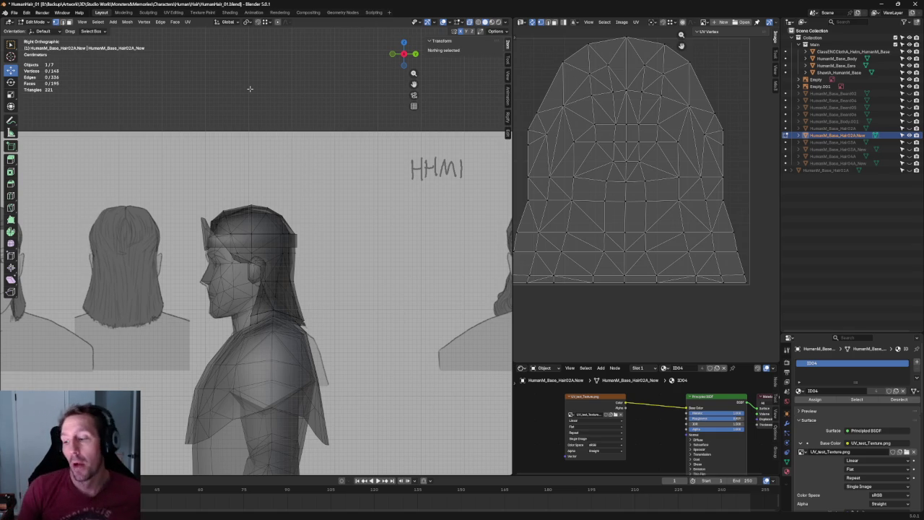
{"action": "scroll", "coordinate": [249, 93], "scroll_direction": "up", "scroll_amount": 5}
{"action": "key", "text": "alt+z"}
{"action": "scroll", "coordinate": [248, 92], "scroll_direction": "down", "scroll_amount": 5}
{"action": "mouse_move", "coordinate": [248, 92]}
{"action": "middle_mouse_down"}
{"action": "mouse_move", "coordinate": [227, 140]}
{"action": "mouse_move", "coordinate": [266, 161]}
{"action": "middle_mouse_up"}
{"action": "key", "text": "grave"}
{"action": "left_click", "coordinate": [293, 144]}
{"action": "scroll", "coordinate": [305, 204], "scroll_direction": "up", "scroll_amount": 3}
{"action": "scroll", "coordinate": [235, 195], "scroll_direction": "up", "scroll_amount": 2}
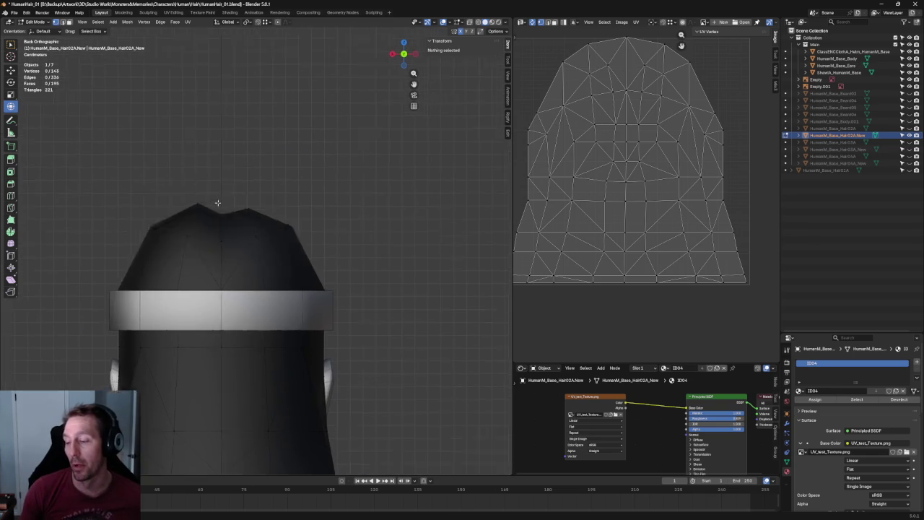
{"action": "scroll", "coordinate": [235, 194], "scroll_direction": "up", "scroll_amount": 3}
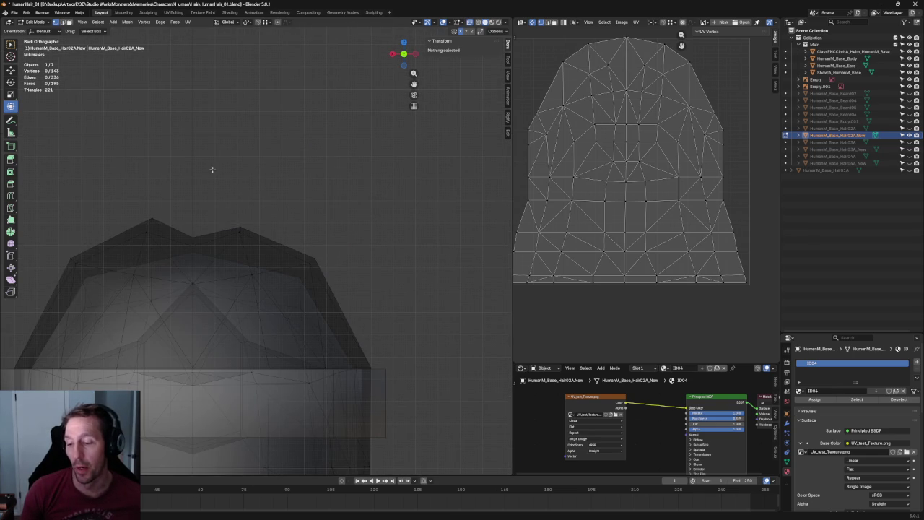
{"action": "scroll", "coordinate": [212, 169], "scroll_direction": "down", "scroll_amount": 3}
{"action": "key", "text": "grave"}
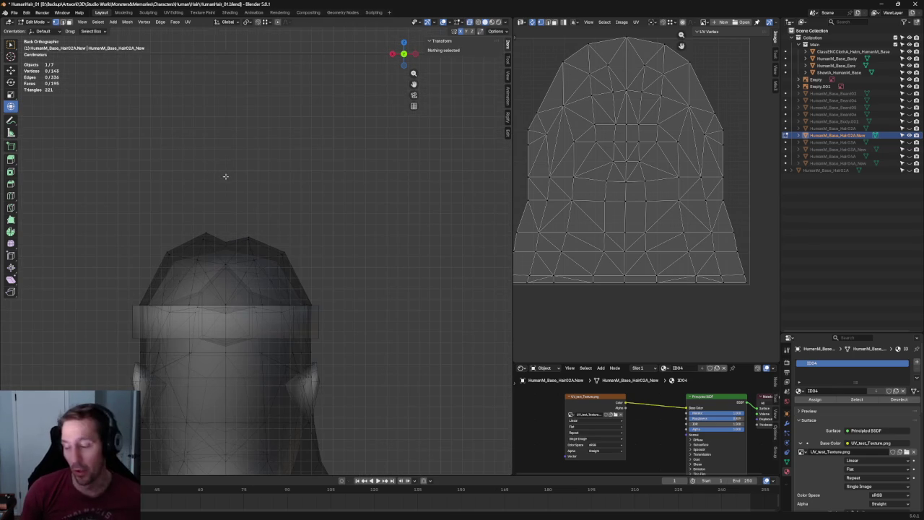
{"action": "key", "text": "KP_1"}
Center the two crown peaks in view and scale the right peak vertex
{"action": "scroll", "coordinate": [223, 177], "scroll_direction": "up", "scroll_amount": 4}
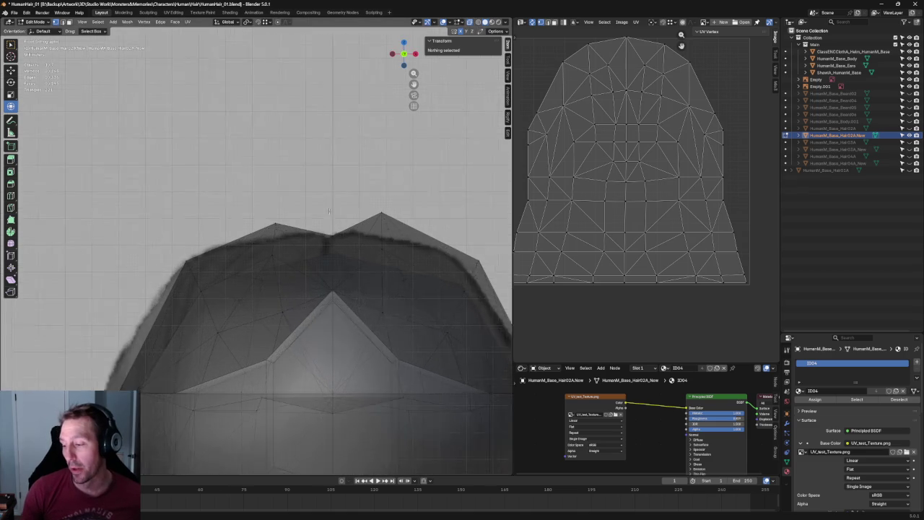
{"action": "scroll", "coordinate": [300, 147], "scroll_direction": "up", "scroll_amount": 2}
{"action": "middle_click_drag", "start_coordinate": [422, 142], "coordinate": [376, 146], "text": "shift"}
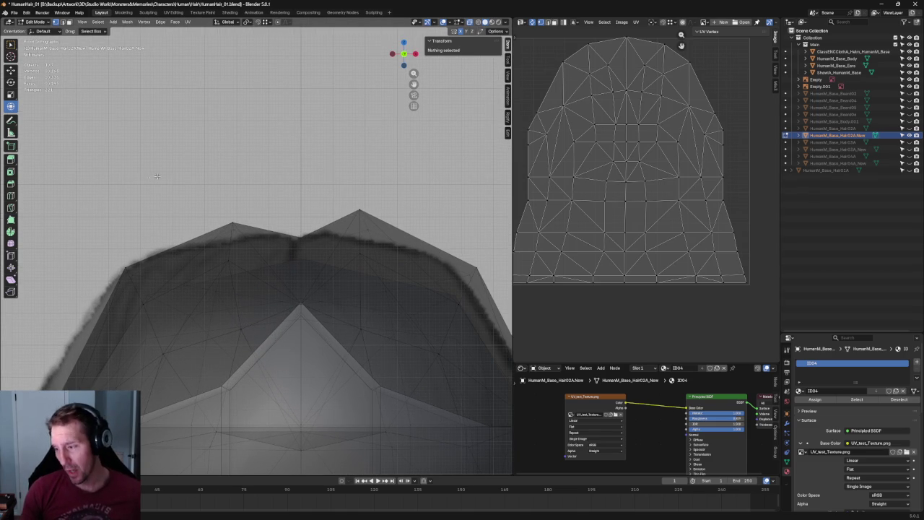
{"action": "left_click", "coordinate": [359, 211]}
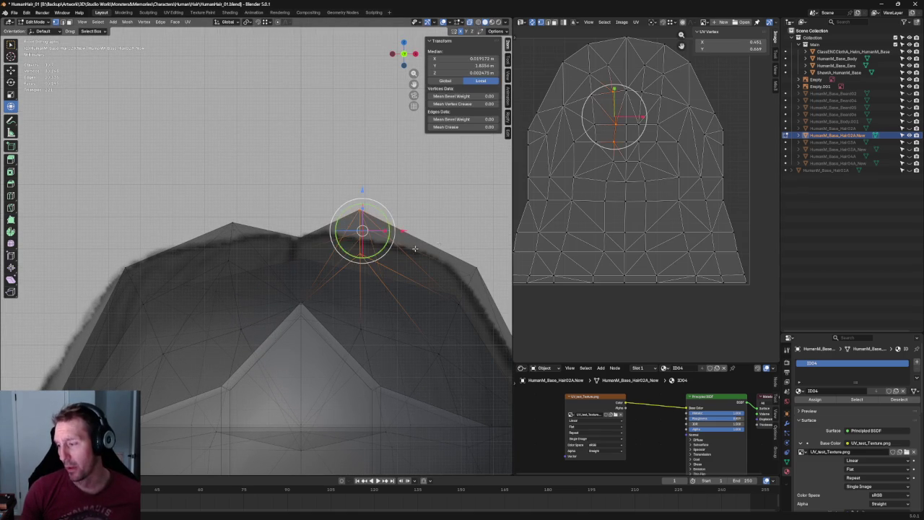
{"action": "key", "text": "s"}
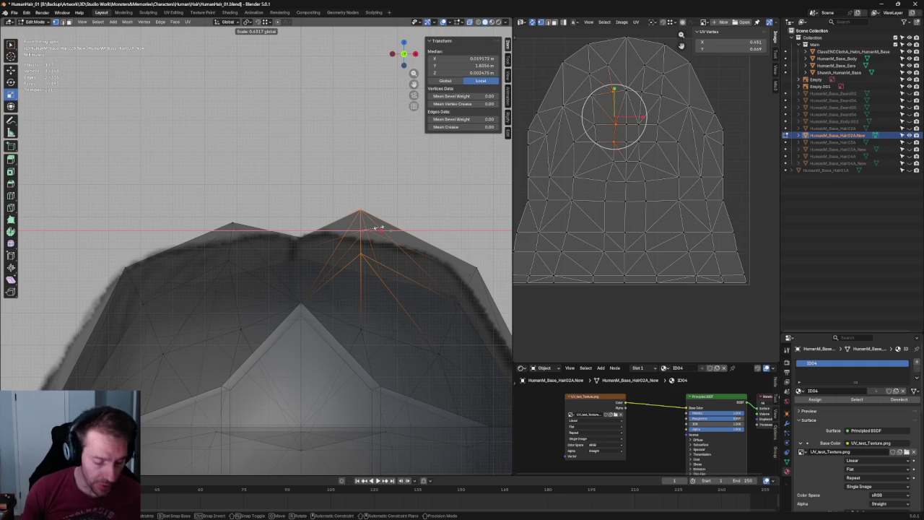
{"action": "left_click", "coordinate": [377, 228]}
Try scaling the left and right peak vertices individually, cancelling each attempt
{"action": "left_click_drag", "start_coordinate": [197, 198], "coordinate": [253, 263]}
{"action": "key", "text": "s"}
{"action": "left_click", "coordinate": [250, 235]}
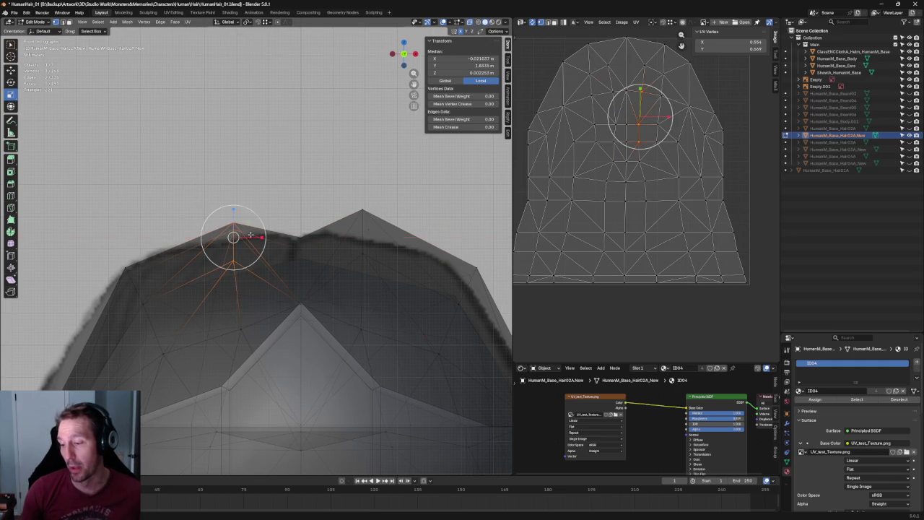
{"action": "left_click", "coordinate": [278, 153]}
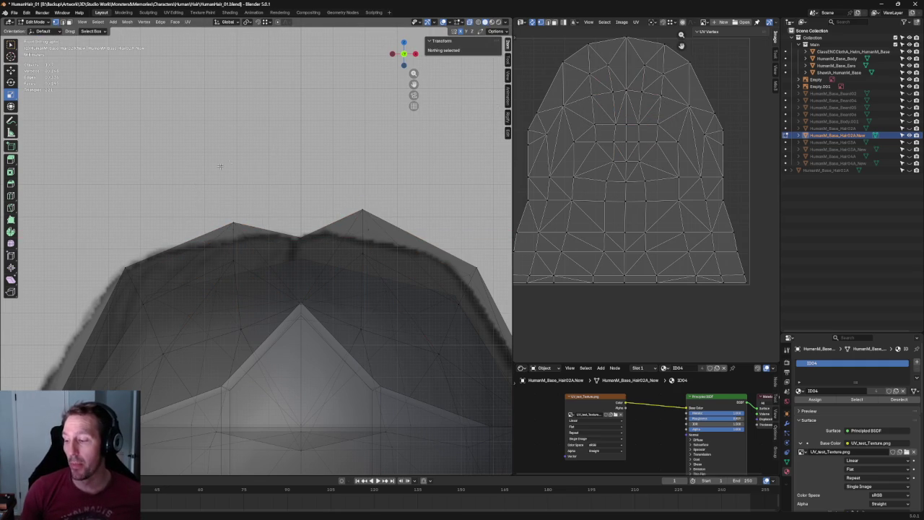
{"action": "left_click", "coordinate": [366, 217]}
{"action": "key", "text": "s"}
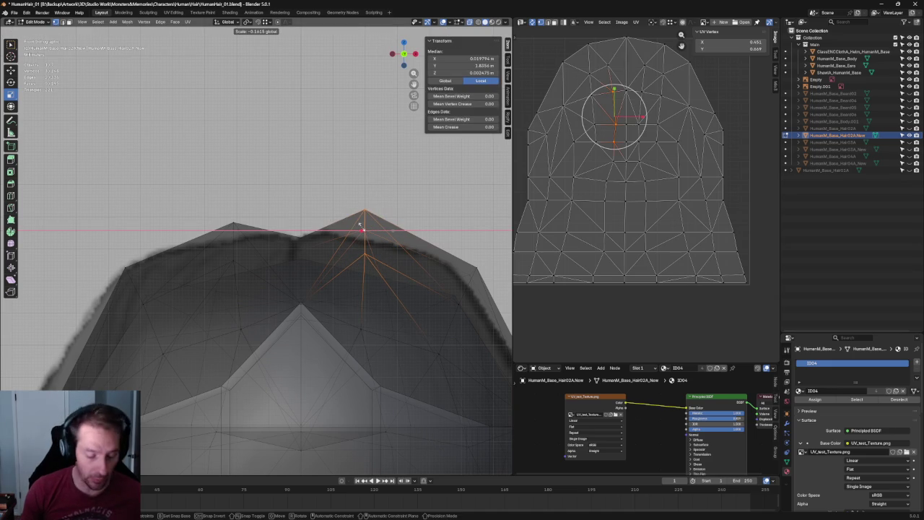
{"action": "key", "text": "Escape"}
{"action": "left_click", "coordinate": [332, 135]}
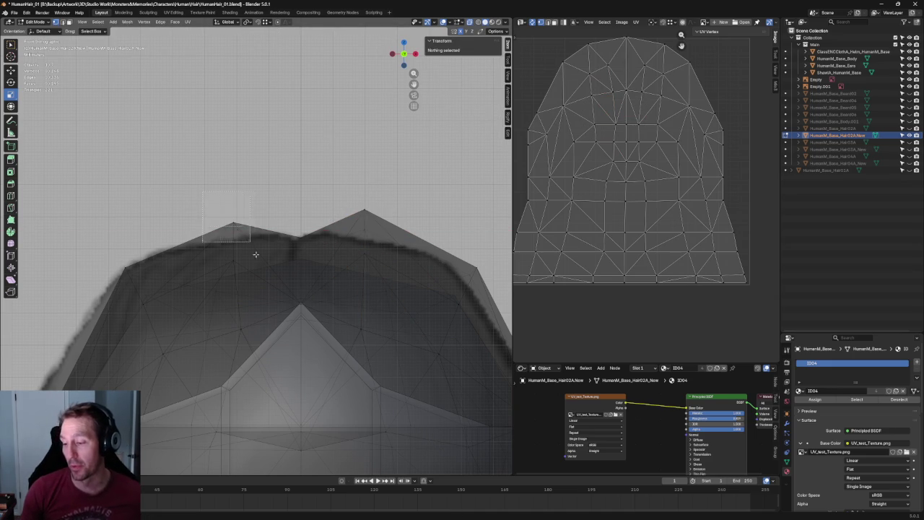
{"action": "left_click", "coordinate": [233, 225]}
{"action": "key", "text": "s"}
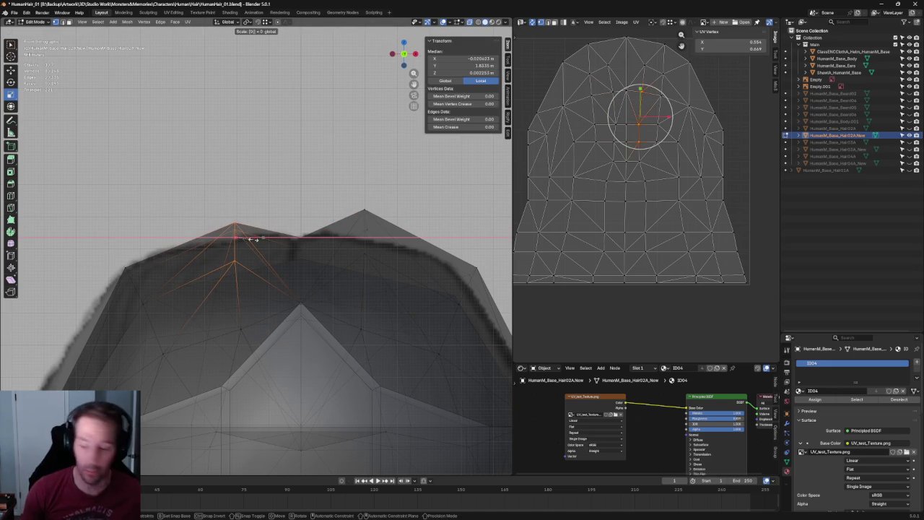
{"action": "key", "text": "Escape"}
{"action": "left_click", "coordinate": [273, 173]}
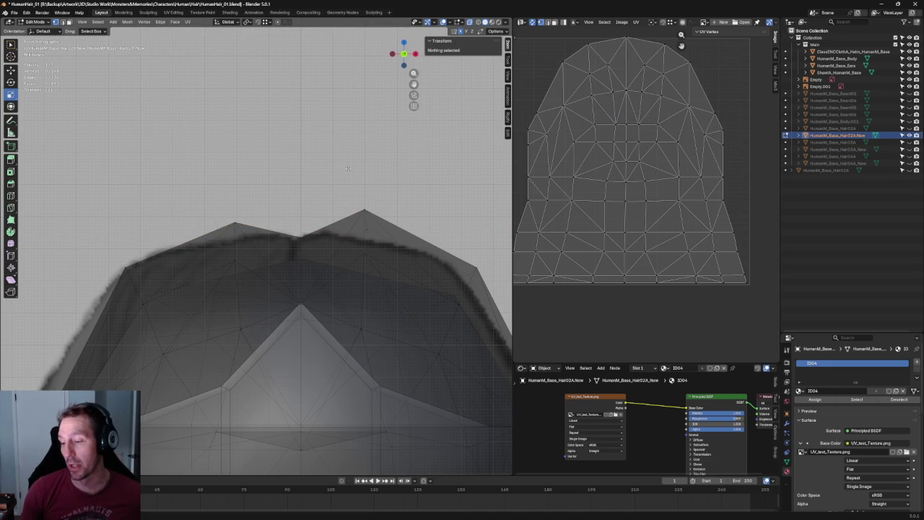
Box-select both peak vertices and spread them slightly apart along X
{"action": "left_click_drag", "start_coordinate": [180, 217], "coordinate": [278, 266]}
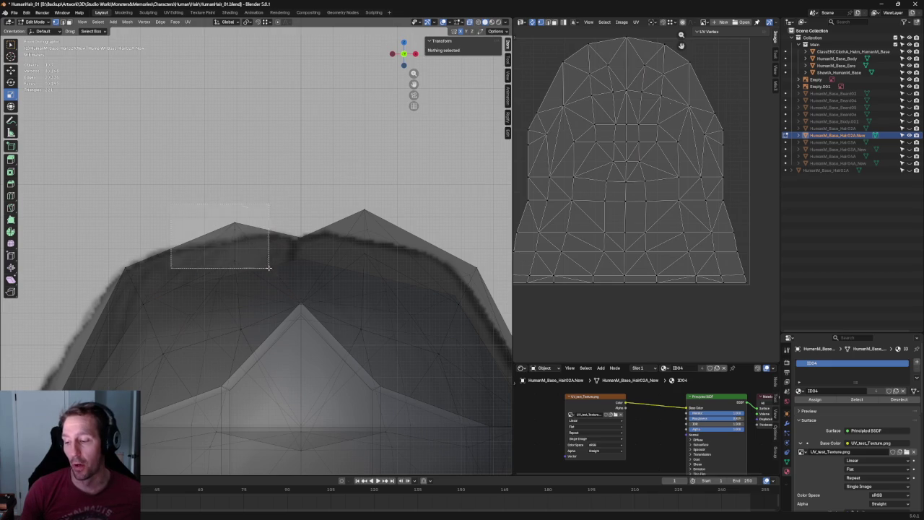
{"action": "left_click_drag", "start_coordinate": [338, 204], "coordinate": [381, 260], "text": "shift"}
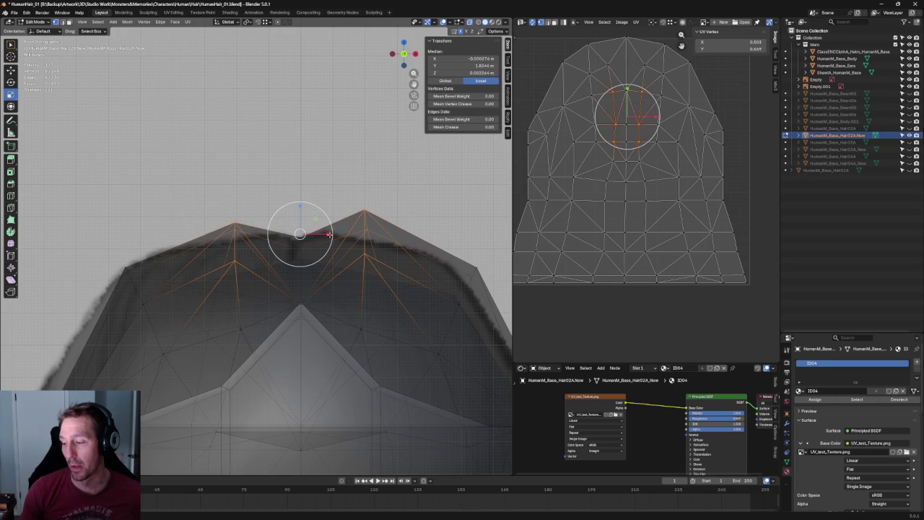
{"action": "left_click_drag", "start_coordinate": [329, 234], "coordinate": [331, 233]}
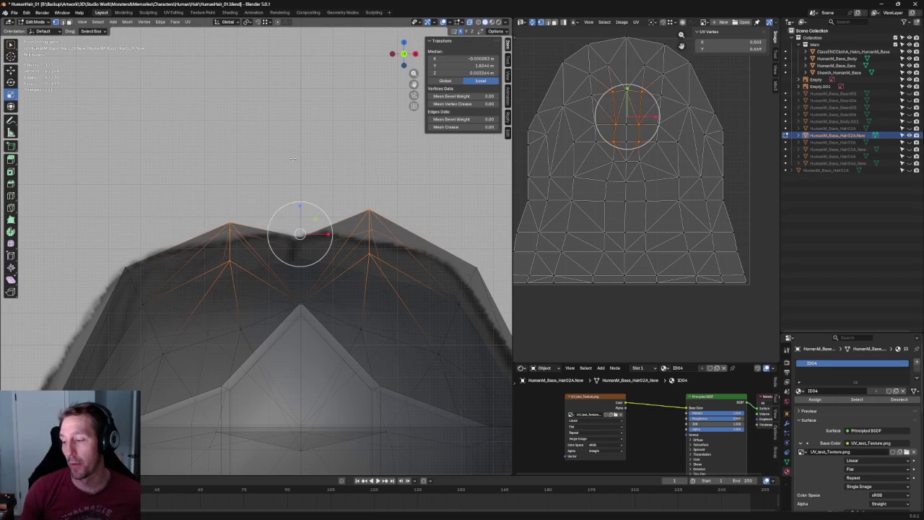
{"action": "left_click", "coordinate": [292, 159]}
{"action": "scroll", "coordinate": [292, 158], "scroll_direction": "down", "scroll_amount": 5}
{"action": "scroll", "coordinate": [299, 158], "scroll_direction": "down", "scroll_amount": 5}
{"action": "middle_click_drag", "start_coordinate": [306, 157], "coordinate": [230, 166]}
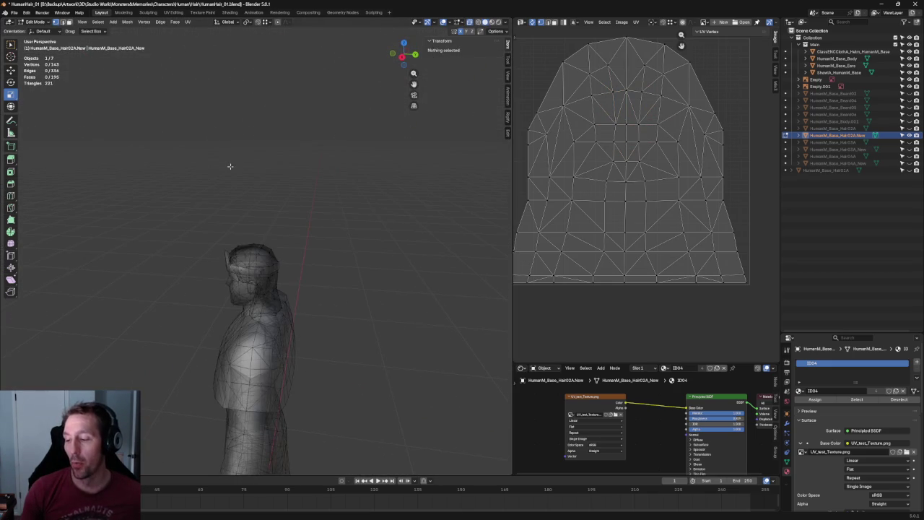
{"action": "key", "text": "KP_3"}
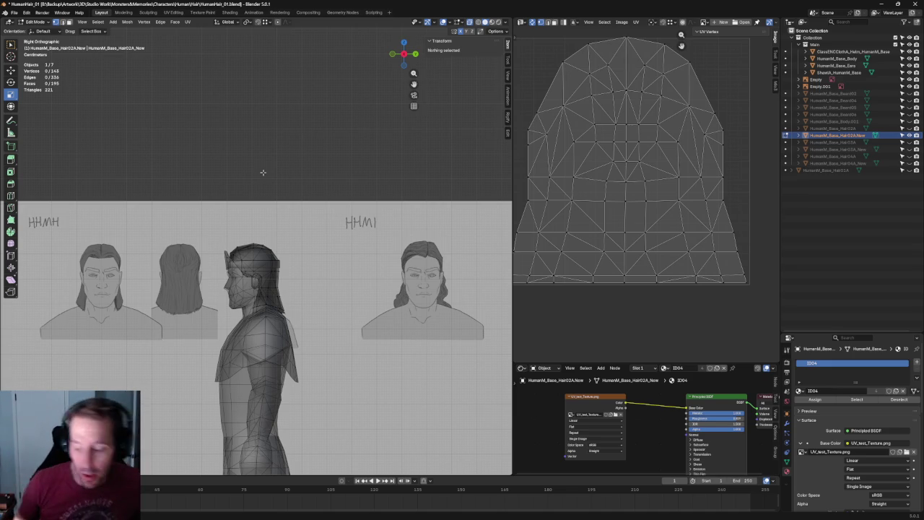
{"action": "scroll", "coordinate": [247, 161], "scroll_direction": "up", "scroll_amount": 4}
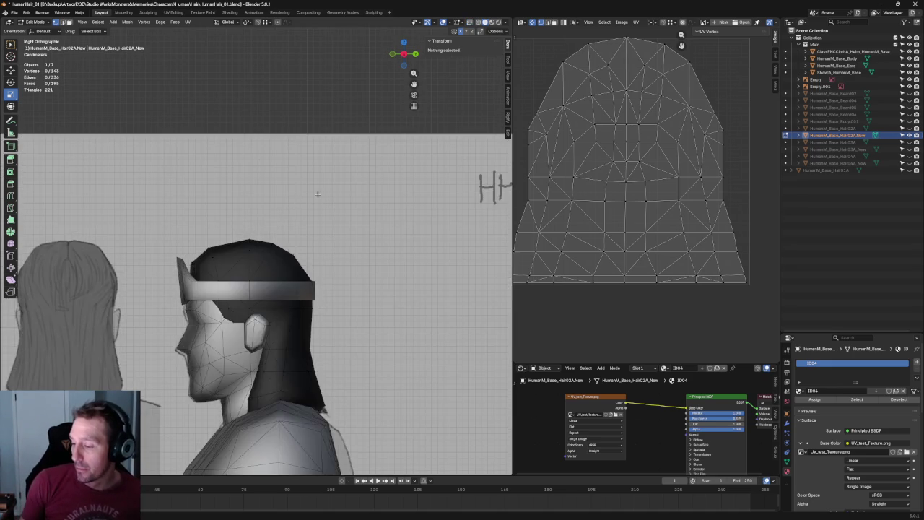
{"action": "scroll", "coordinate": [316, 197], "scroll_direction": "down", "scroll_amount": 6}
{"action": "scroll", "coordinate": [317, 197], "scroll_direction": "up", "scroll_amount": 3}
{"action": "key", "text": "KP_1"}
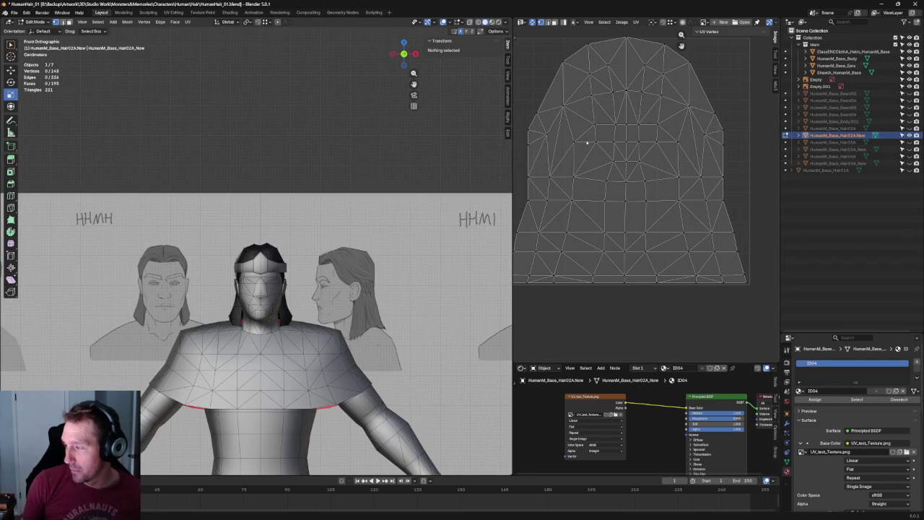
{"action": "scroll", "coordinate": [628, 168], "scroll_direction": "down", "scroll_amount": 4}
{"action": "scroll", "coordinate": [730, 109], "scroll_direction": "up", "scroll_amount": 1}
{"action": "key", "text": "a"}
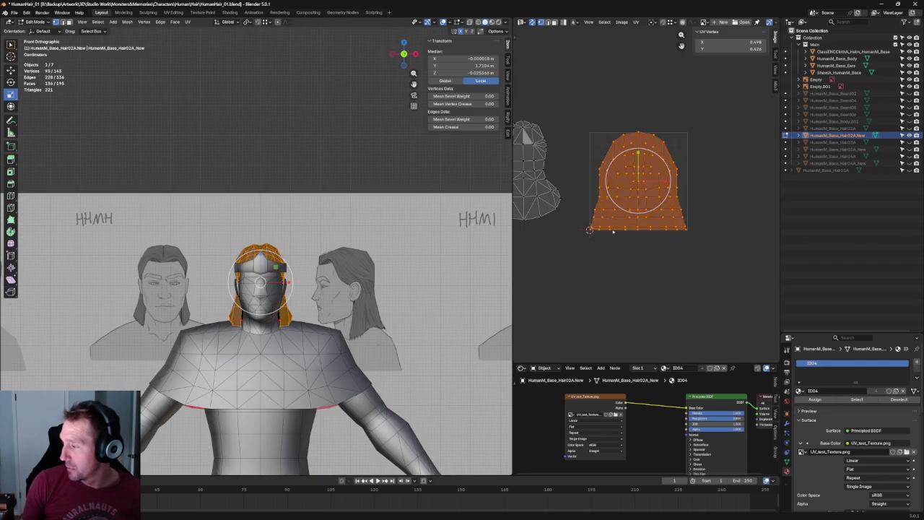
{"action": "key", "text": "KP_Decimal"}
{"action": "scroll", "coordinate": [570, 92], "scroll_direction": "down", "scroll_amount": 3}
{"action": "key", "text": "alt+a"}
{"action": "left_click_drag", "start_coordinate": [578, 85], "coordinate": [635, 306]}
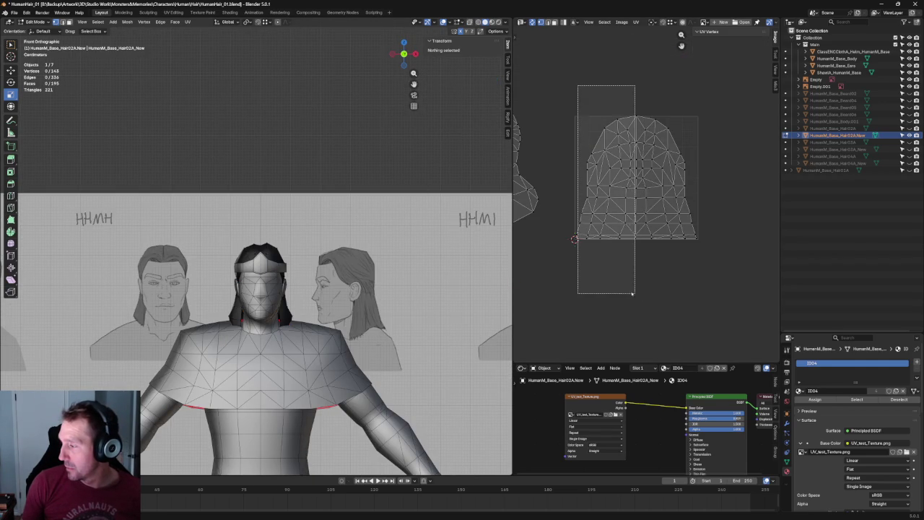
{"action": "key", "text": "alt+a"}
{"action": "left_click_drag", "start_coordinate": [566, 99], "coordinate": [620, 279]}
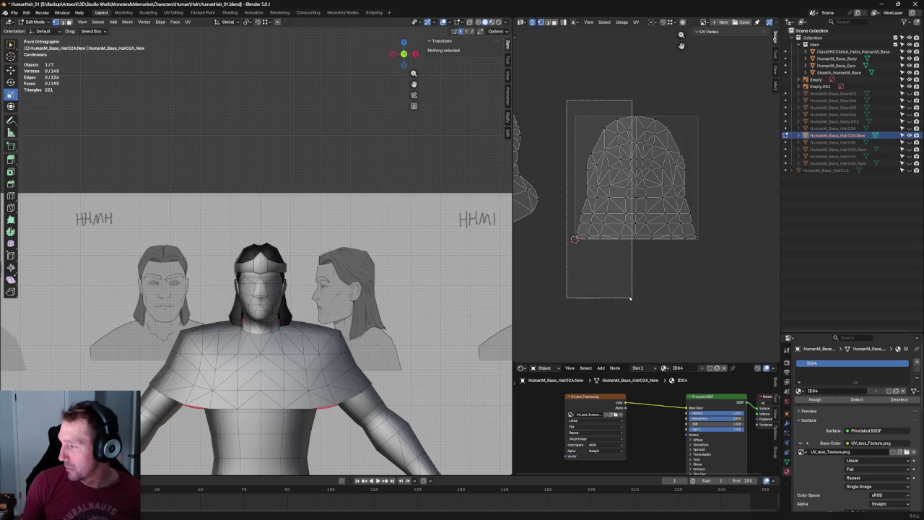
Show the checker texture in Material Preview and undo the left-strip re-unwrap
{"action": "key", "text": "u"}
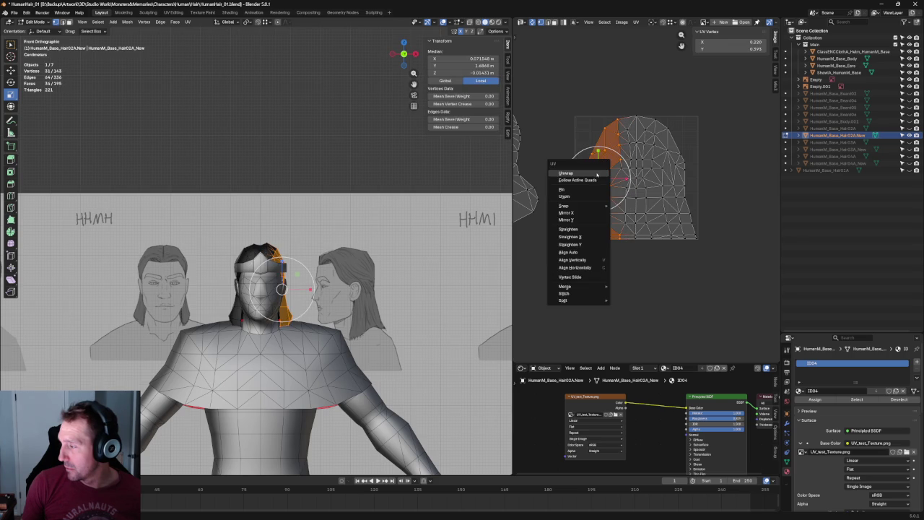
{"action": "left_click", "coordinate": [592, 171]}
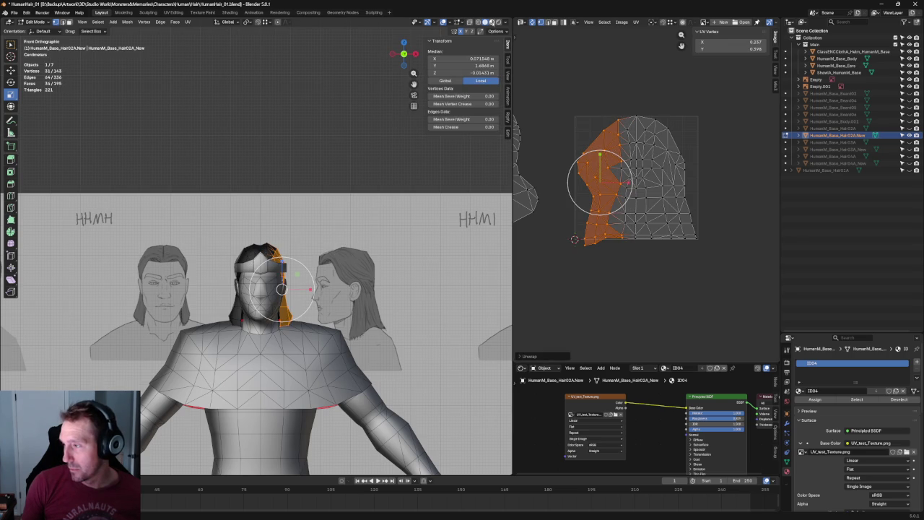
{"action": "left_click", "coordinate": [492, 23]}
{"action": "middle_click_drag", "start_coordinate": [303, 288], "coordinate": [295, 246]}
{"action": "scroll", "coordinate": [294, 246], "scroll_direction": "up", "scroll_amount": 5}
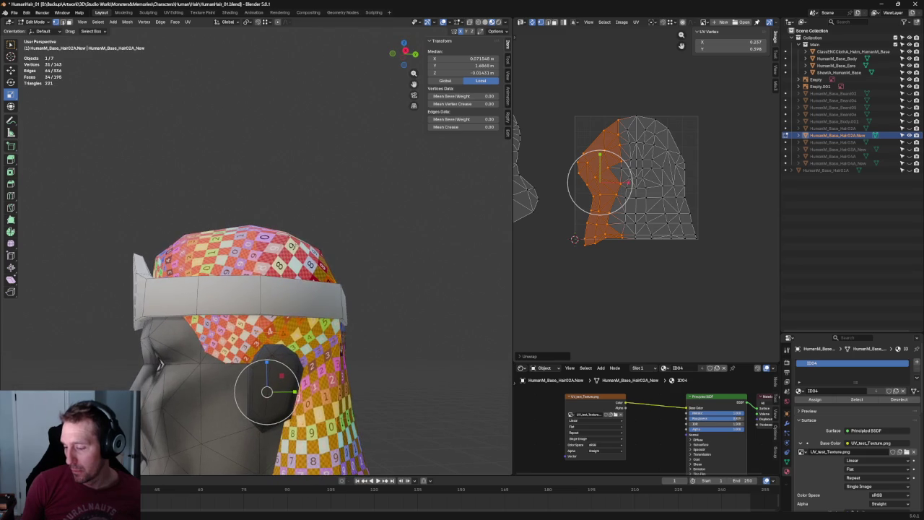
{"action": "key", "text": "ctrl+z"}
Re-unwrap a band across the top of the UV island
{"action": "scroll", "coordinate": [745, 135], "scroll_direction": "up", "scroll_amount": 3}
{"action": "scroll", "coordinate": [745, 134], "scroll_direction": "up", "scroll_amount": 2}
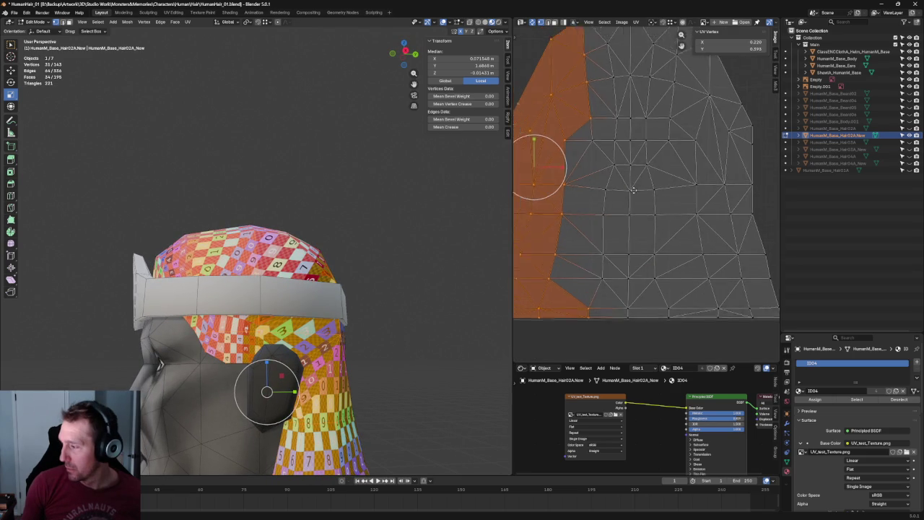
{"action": "scroll", "coordinate": [745, 134], "scroll_direction": "down", "scroll_amount": 2}
{"action": "left_click_drag", "start_coordinate": [754, 122], "coordinate": [543, 215]}
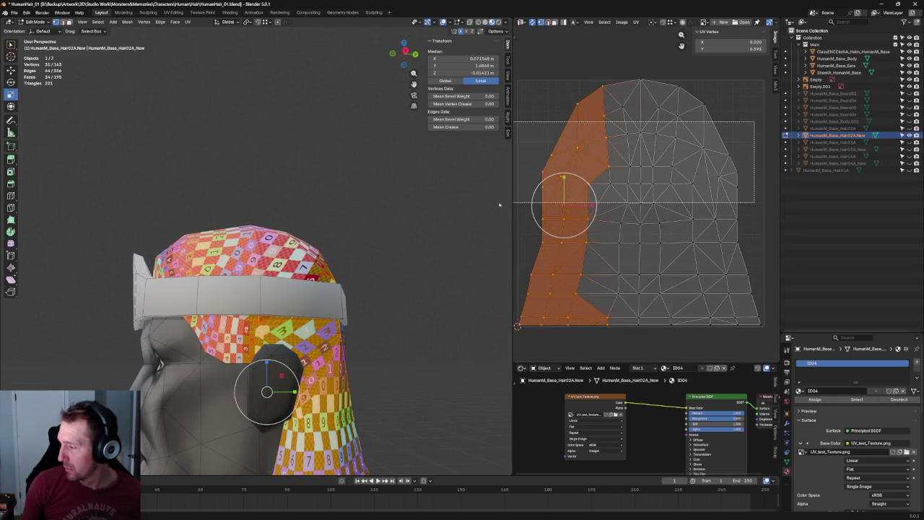
{"action": "key", "text": "u"}
{"action": "left_click", "coordinate": [628, 163]}
Try re-unwrapping the lower part of the island, then revert it
{"action": "scroll", "coordinate": [628, 166], "scroll_direction": "down", "scroll_amount": 2}
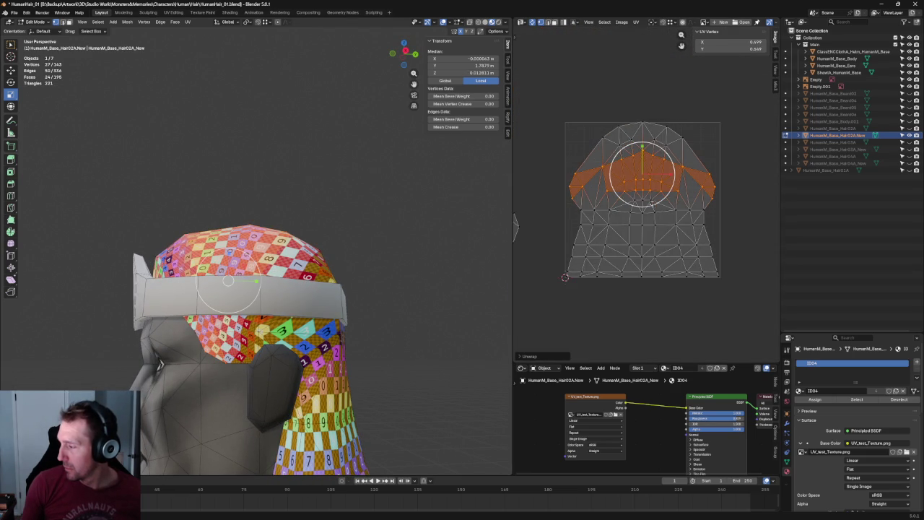
{"action": "left_click_drag", "start_coordinate": [735, 202], "coordinate": [565, 307]}
{"action": "key", "text": "u"}
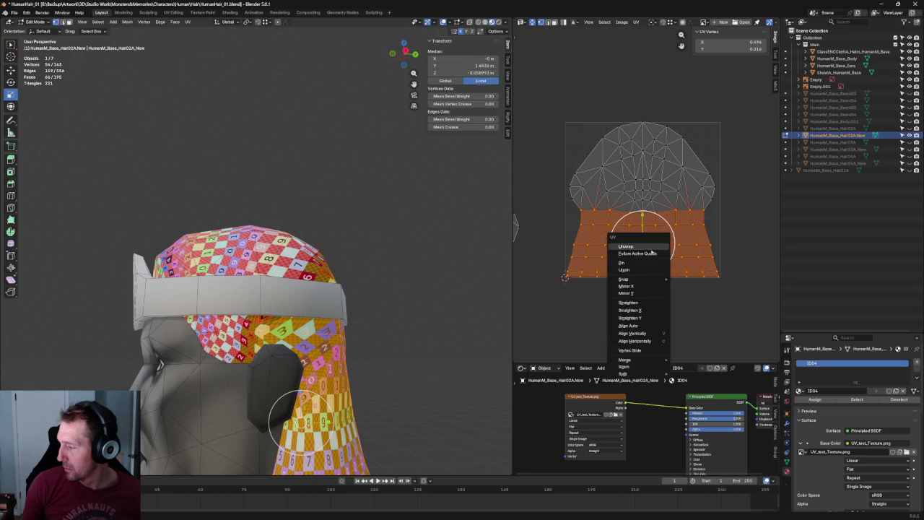
{"action": "left_click", "coordinate": [643, 247]}
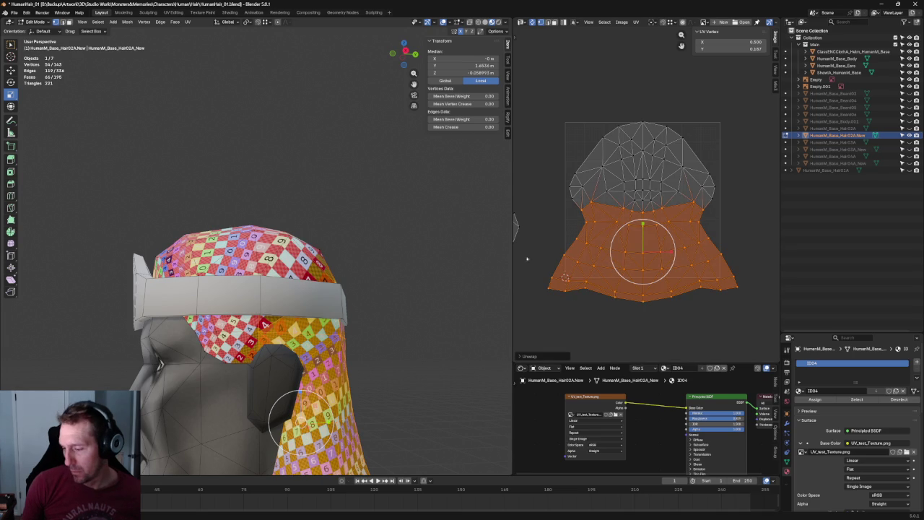
{"action": "key", "text": "u"}
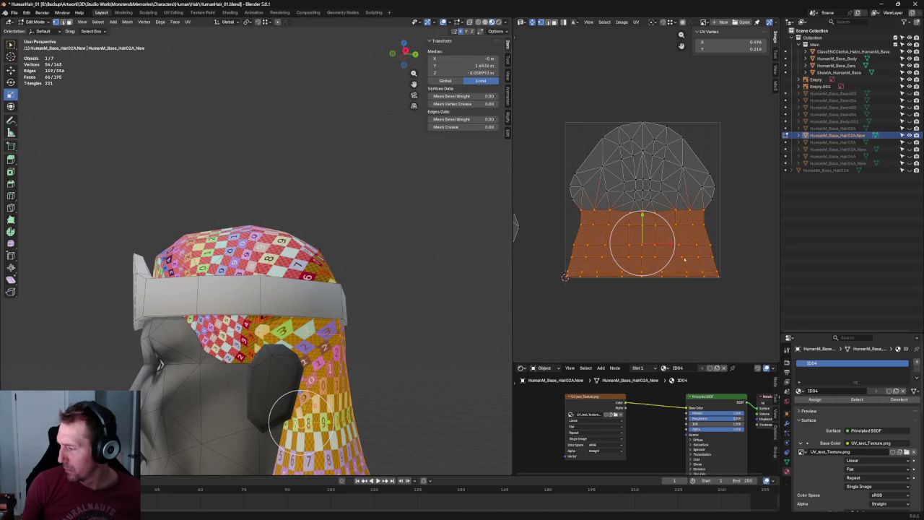
Re-unwrap a narrower lower band, then the upper area of the island
{"action": "left_click_drag", "start_coordinate": [716, 203], "coordinate": [544, 277]}
{"action": "key", "text": "u"}
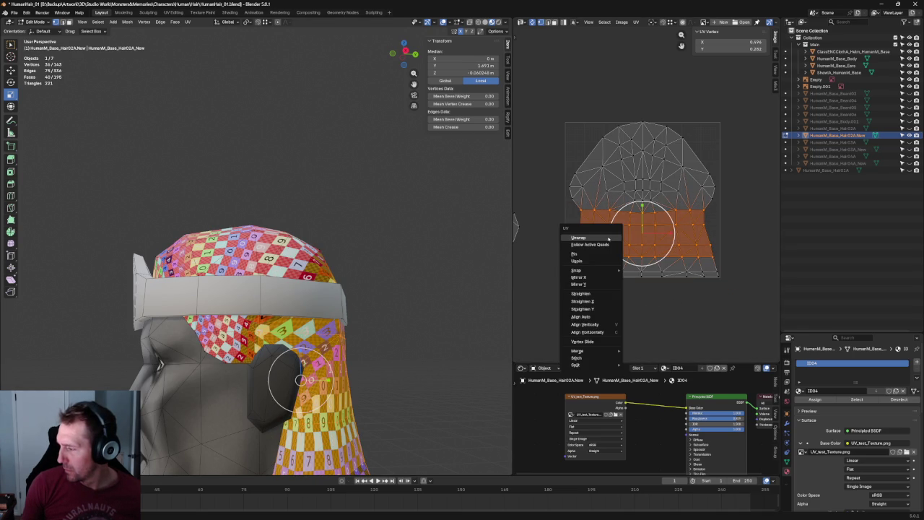
{"action": "left_click", "coordinate": [603, 239]}
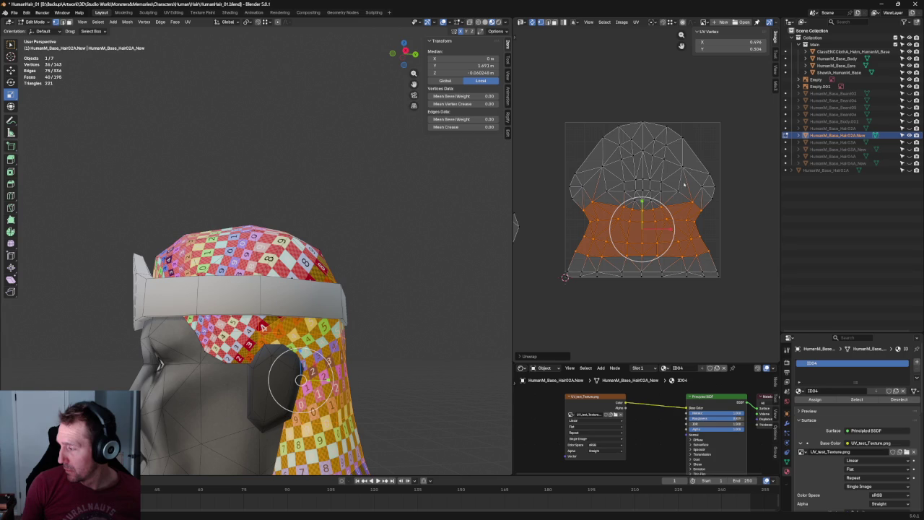
{"action": "left_click_drag", "start_coordinate": [752, 111], "coordinate": [543, 208]}
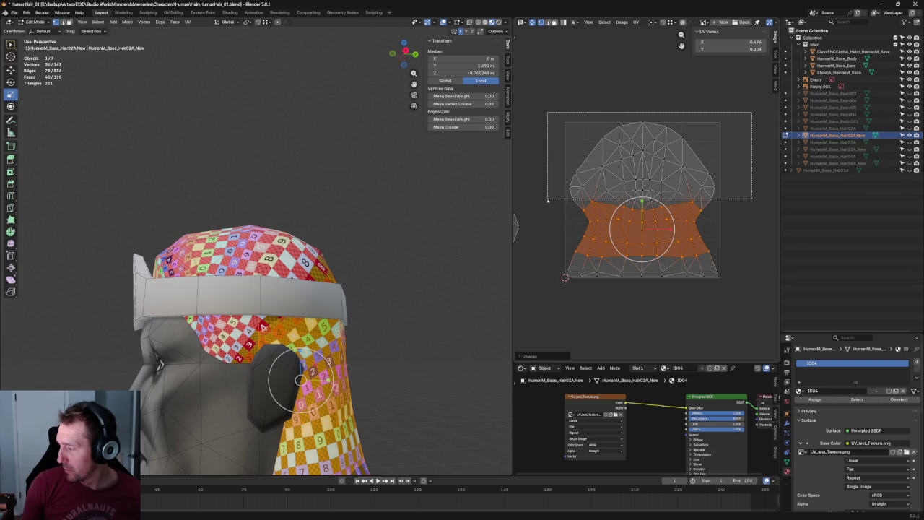
{"action": "key", "text": "u"}
{"action": "left_click", "coordinate": [640, 178]}
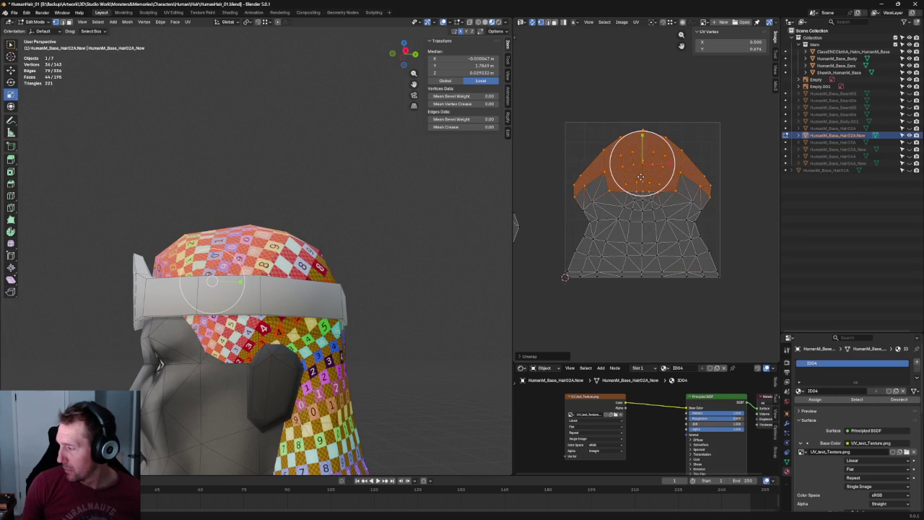
{"action": "left_click", "coordinate": [672, 119]}
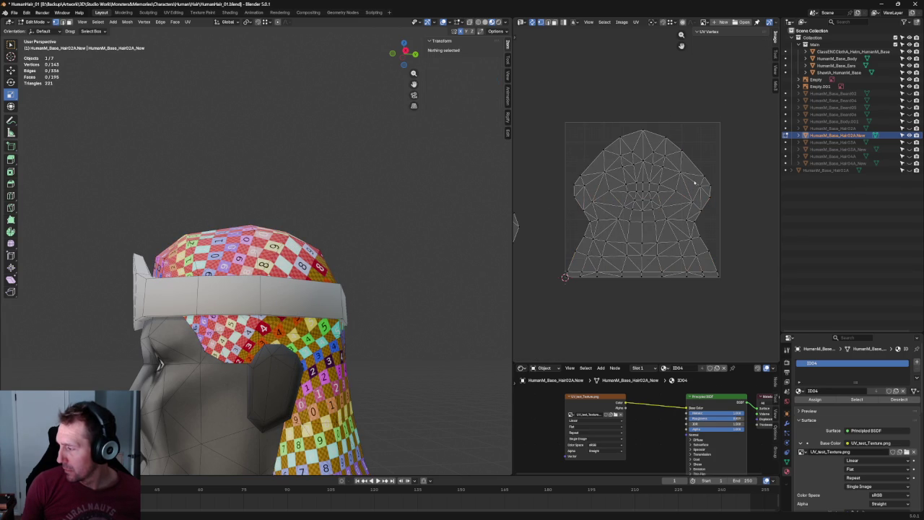
Re-unwrap the lower part so it flares outward, then deselect everything
{"action": "left_click_drag", "start_coordinate": [726, 213], "coordinate": [533, 276]}
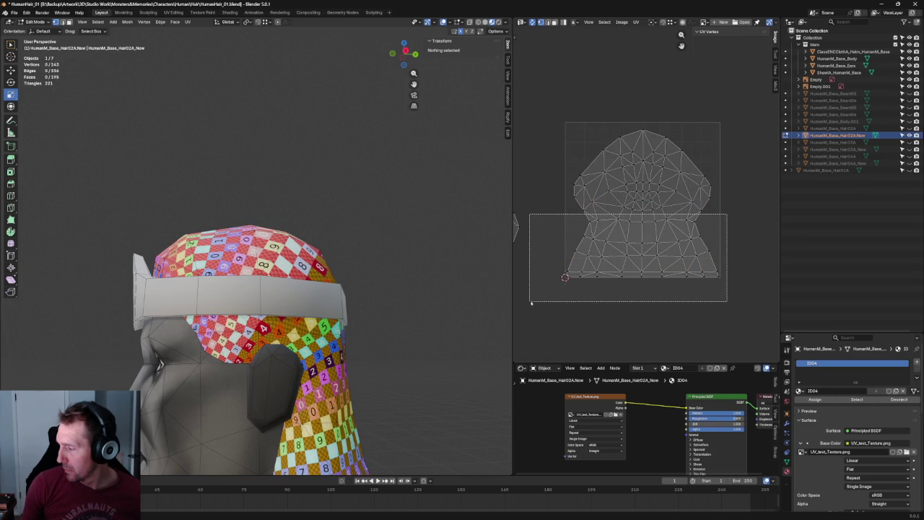
{"action": "key", "text": "u"}
{"action": "left_click", "coordinate": [573, 272]}
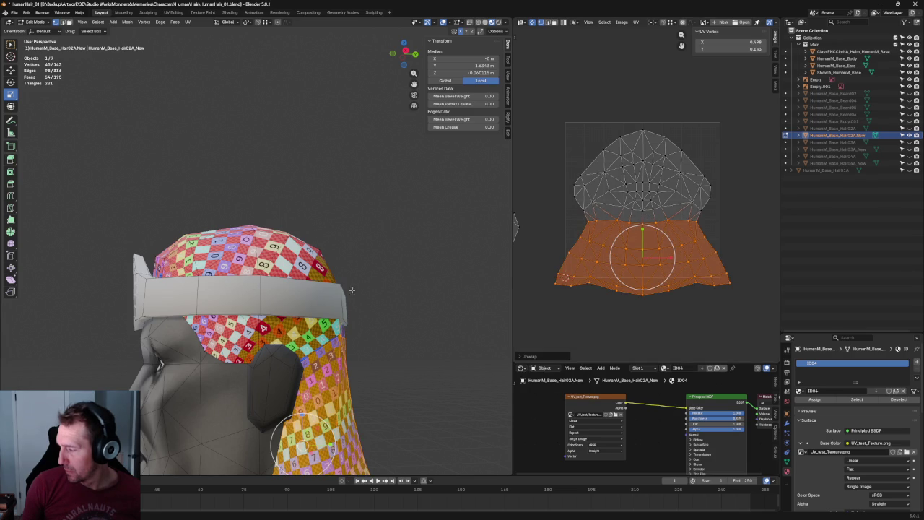
{"action": "middle_click_drag", "start_coordinate": [351, 290], "coordinate": [433, 303]}
{"action": "left_click", "coordinate": [683, 329]}
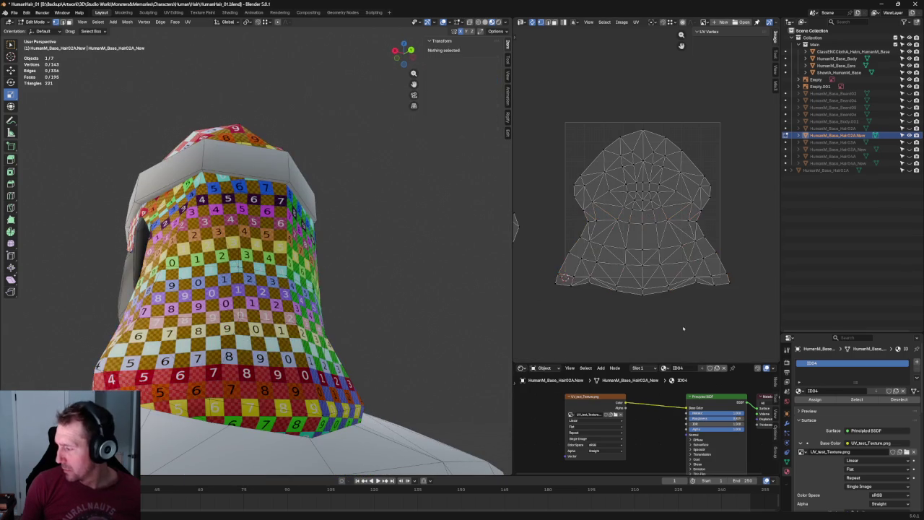
Nudge the bottom edge UVs up and straighten the bottom boundary row
{"action": "left_click_drag", "start_coordinate": [683, 280], "coordinate": [593, 315]}
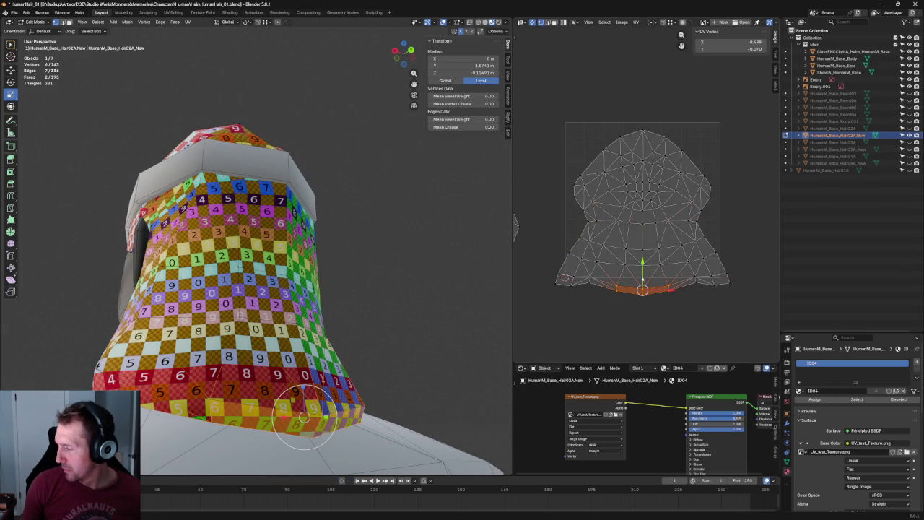
{"action": "left_click_drag", "start_coordinate": [646, 275], "coordinate": [646, 267]}
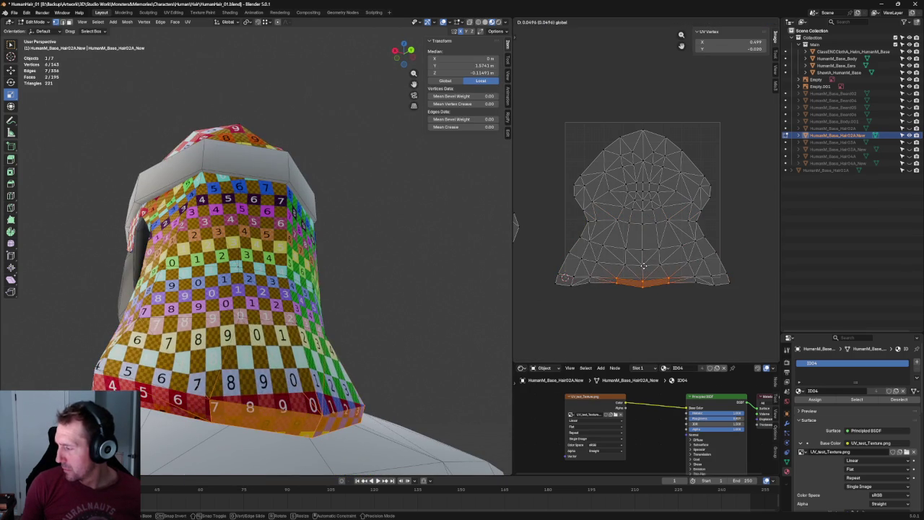
{"action": "left_click", "coordinate": [736, 289]}
{"action": "left_click_drag", "start_coordinate": [736, 279], "coordinate": [535, 310]}
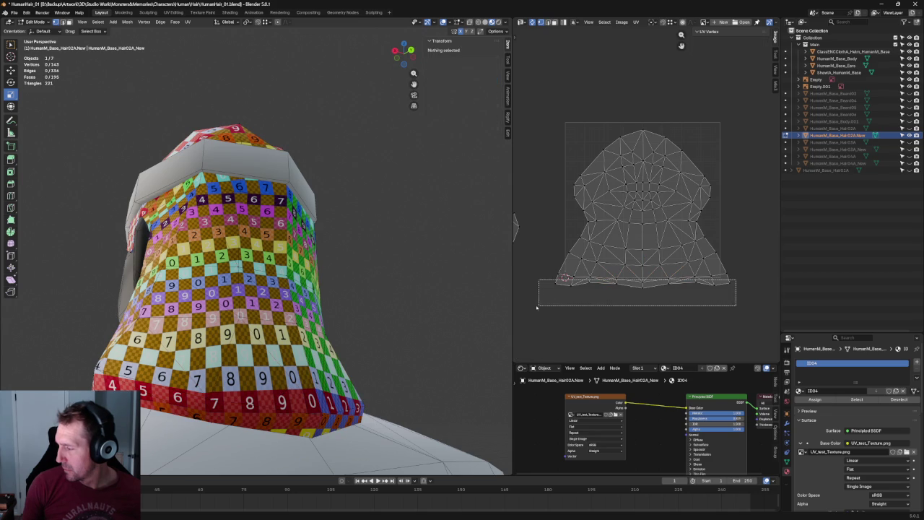
{"action": "left_click_drag", "start_coordinate": [740, 267], "coordinate": [554, 284]}
{"action": "left_click_drag", "start_coordinate": [751, 264], "coordinate": [525, 279]}
{"action": "left_click_drag", "start_coordinate": [707, 314], "coordinate": [549, 278]}
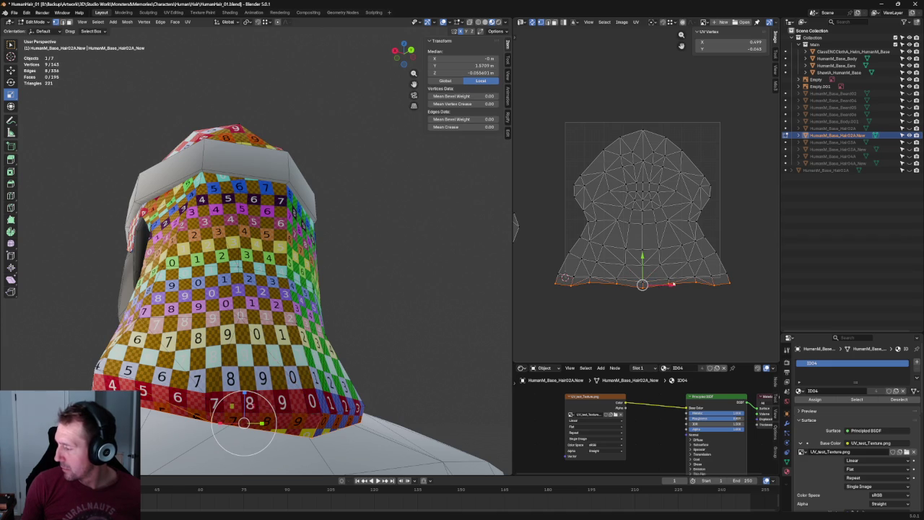
{"action": "key", "text": "shift+w"}
{"action": "left_click", "coordinate": [738, 255]}
Straighten another lower UV row and move it upward
{"action": "left_click_drag", "start_coordinate": [746, 266], "coordinate": [535, 284]}
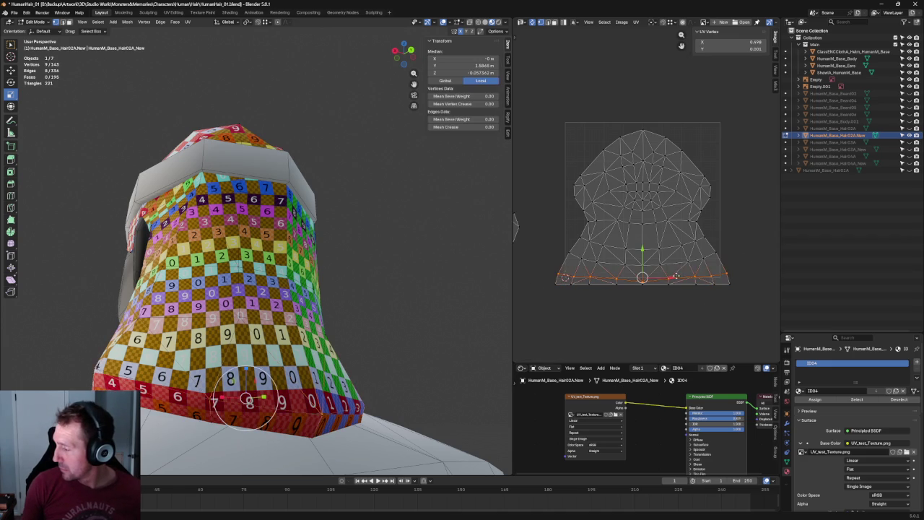
{"action": "left_click_drag", "start_coordinate": [733, 248], "coordinate": [536, 272]}
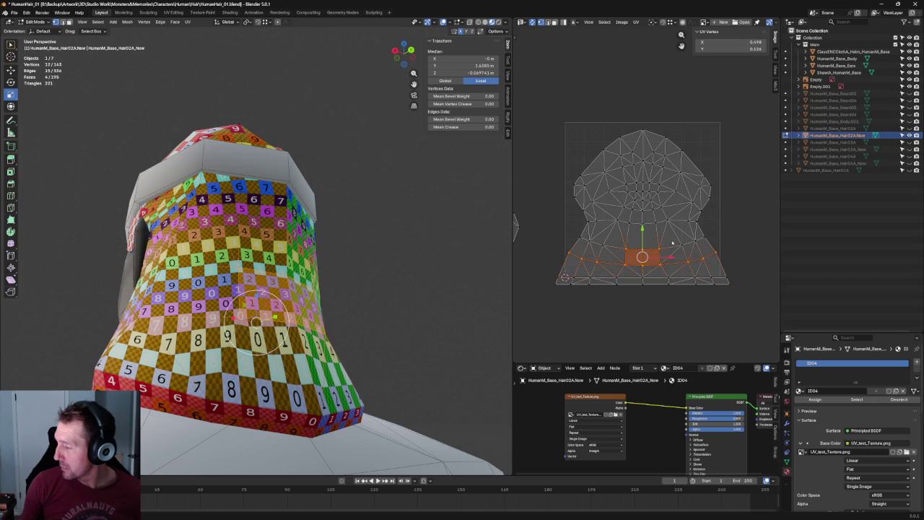
{"action": "mouse_move", "coordinate": [742, 262]}
{"action": "left_mouse_down"}
{"action": "mouse_move", "coordinate": [593, 272]}
{"action": "mouse_move", "coordinate": [725, 257]}
{"action": "left_mouse_up"}
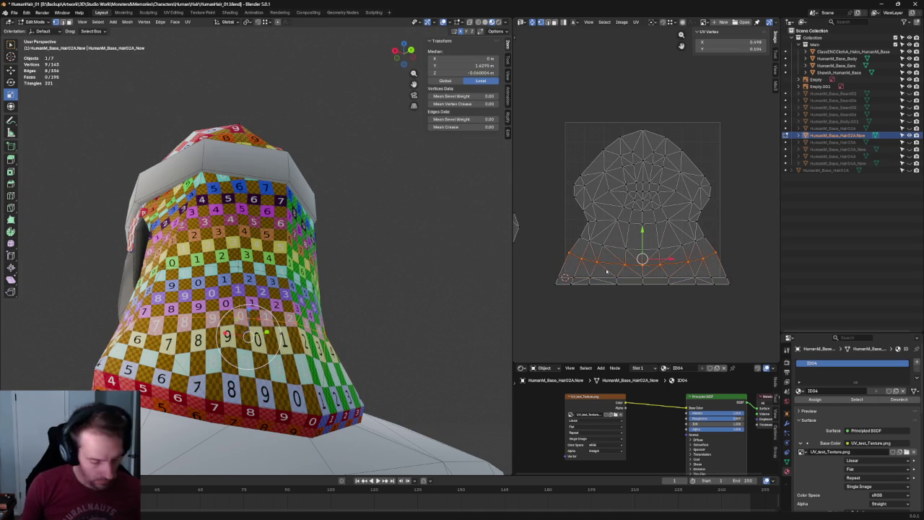
{"action": "key", "text": "shift+w"}
{"action": "key", "text": "g"}
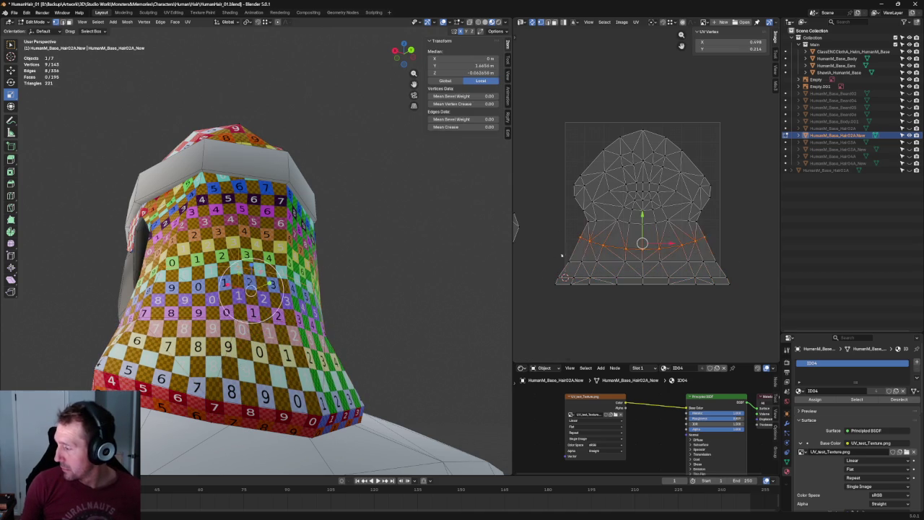
{"action": "left_click", "coordinate": [708, 210]}
{"action": "key", "text": "g"}
{"action": "left_click", "coordinate": [699, 194]}
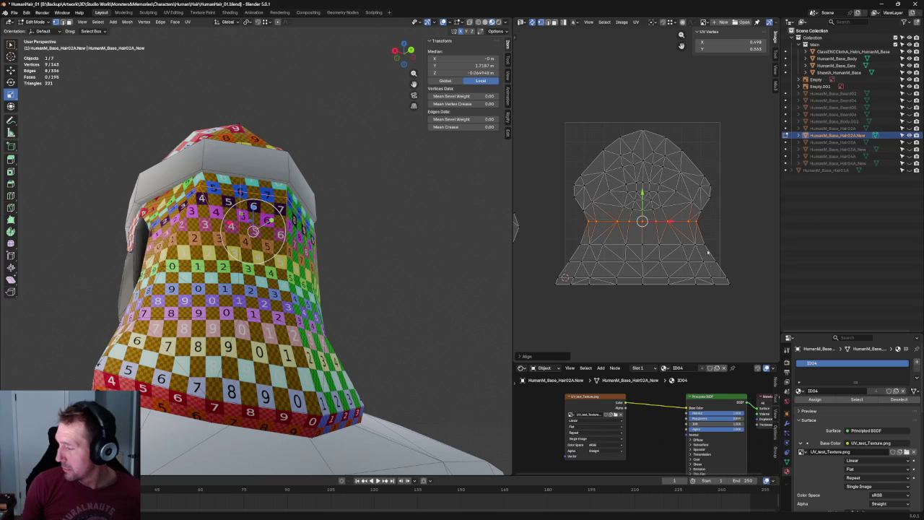
Rescale the bottom row of UVs, adjusting it twice
{"action": "mouse_move", "coordinate": [303, 224]}
{"action": "middle_mouse_down"}
{"action": "mouse_move", "coordinate": [275, 245]}
{"action": "mouse_move", "coordinate": [301, 270]}
{"action": "middle_mouse_up"}
{"action": "scroll", "coordinate": [305, 264], "scroll_direction": "down", "scroll_amount": 2}
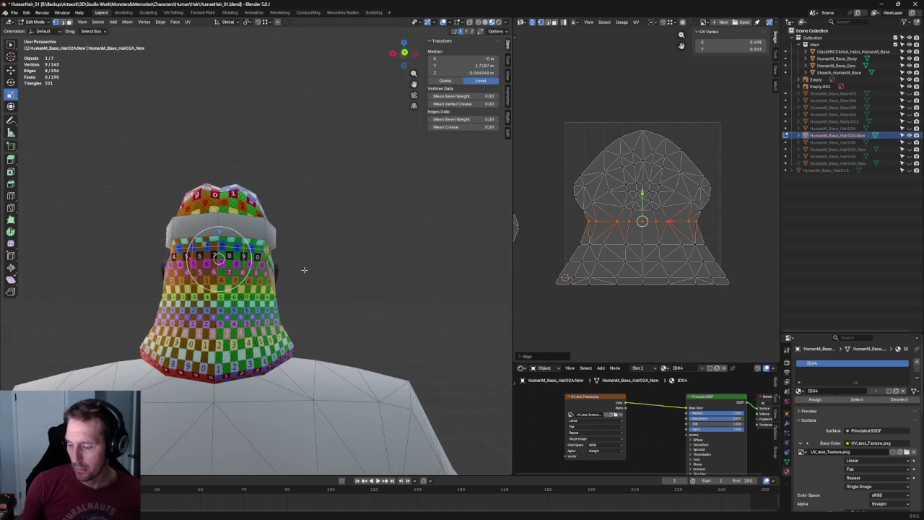
{"action": "left_click", "coordinate": [723, 299]}
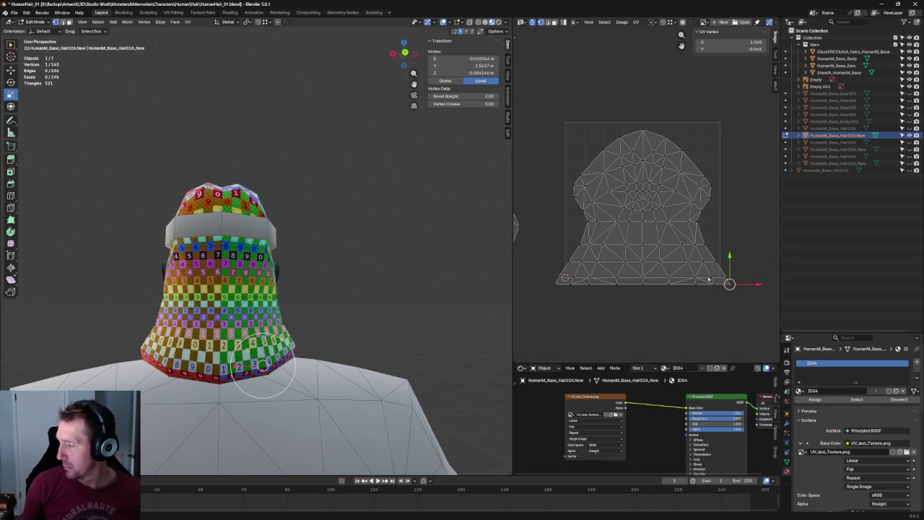
{"action": "left_click", "coordinate": [756, 187]}
{"action": "left_click_drag", "start_coordinate": [761, 273], "coordinate": [546, 319]}
{"action": "key", "text": "s"}
{"action": "left_click", "coordinate": [668, 280]}
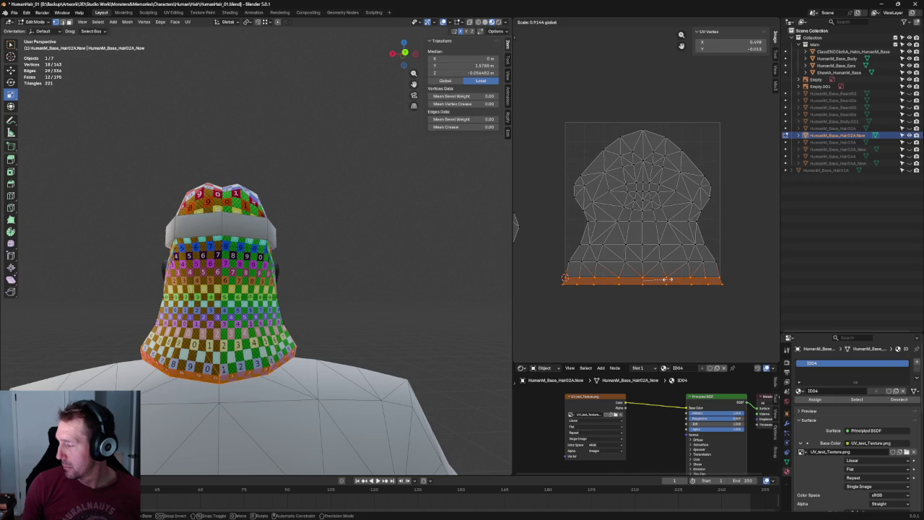
{"action": "key", "text": "c"}
{"action": "key", "text": "alt+a"}
{"action": "left_click_drag", "start_coordinate": [702, 306], "coordinate": [547, 274]}
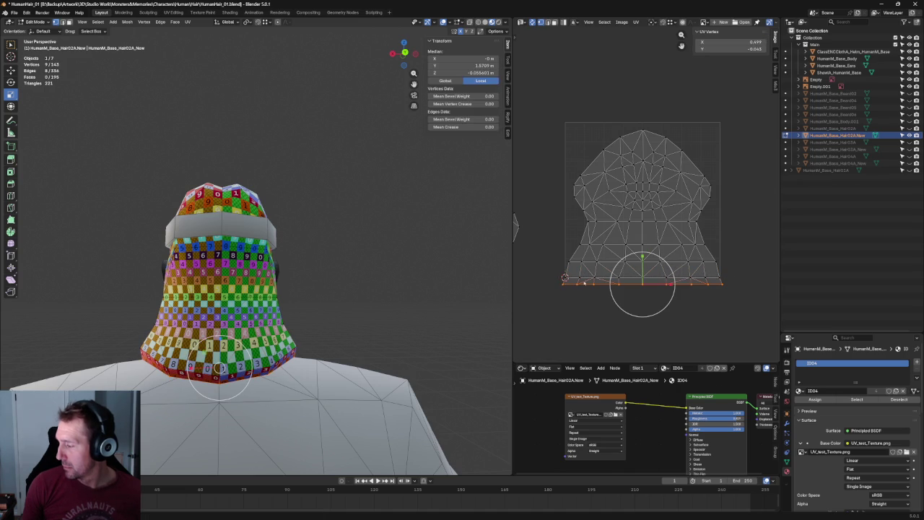
{"action": "key", "text": "s"}
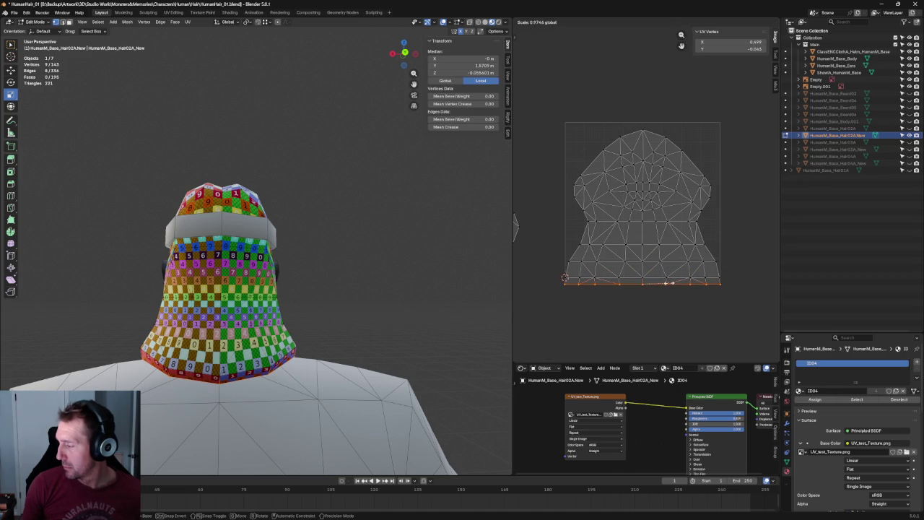
{"action": "left_click", "coordinate": [665, 282]}
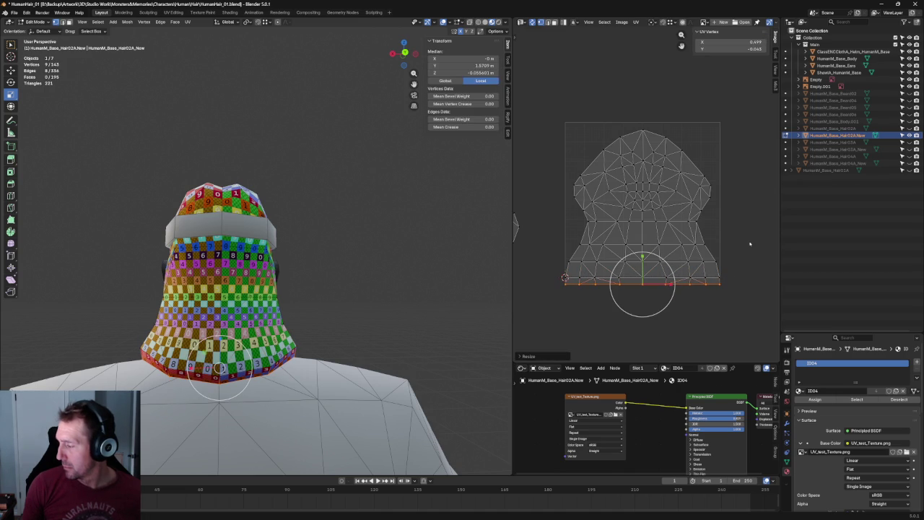
{"action": "key", "text": "alt+a"}
Re-unwrap the middle row of UV edges and align it horizontally
{"action": "left_click_drag", "start_coordinate": [730, 234], "coordinate": [533, 254]}
{"action": "key", "text": "u"}
{"action": "left_click", "coordinate": [590, 259]}
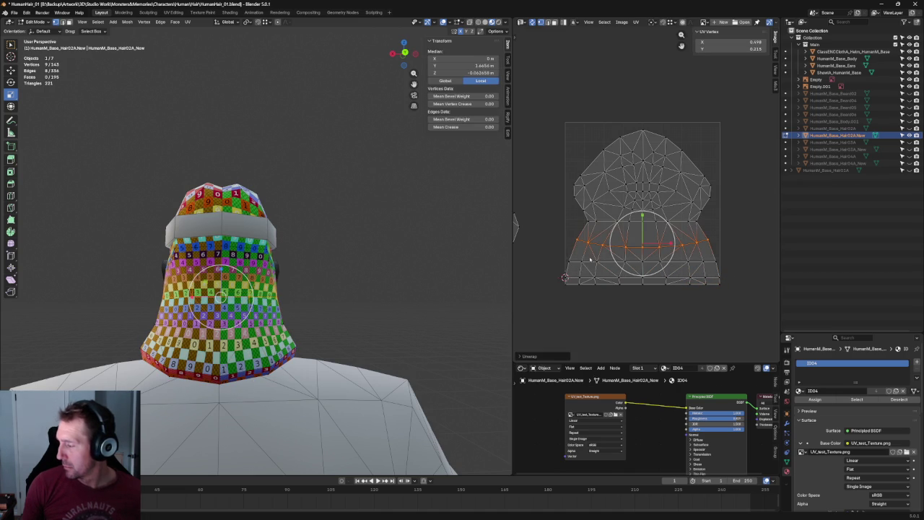
{"action": "key", "text": "shift+w"}
{"action": "left_click", "coordinate": [558, 268]}
{"action": "key", "text": "shift+w"}
{"action": "left_click", "coordinate": [560, 280]}
Select the lower edge row, cancel its unwrap, and deselect all UVs
{"action": "left_click_drag", "start_coordinate": [720, 220], "coordinate": [564, 240]}
{"action": "left_click_drag", "start_coordinate": [713, 211], "coordinate": [582, 232]}
{"action": "key", "text": "u"}
{"action": "key", "text": "Escape"}
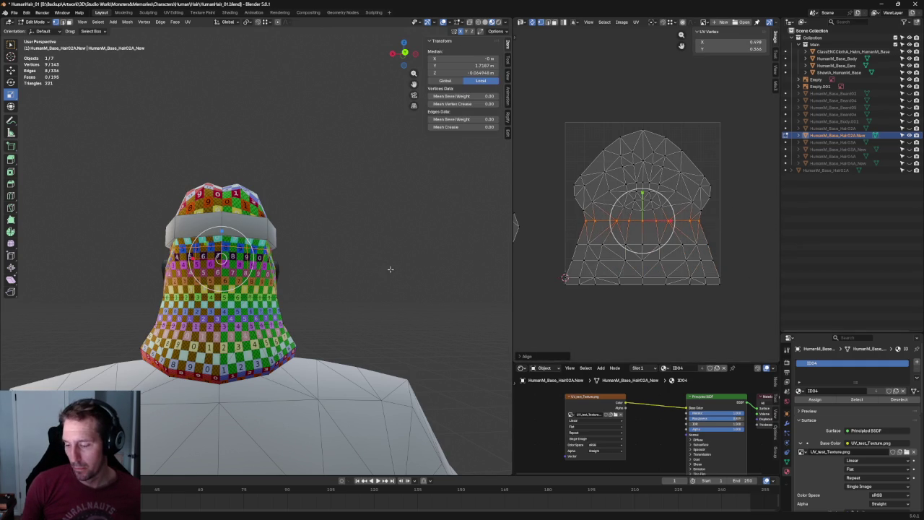
{"action": "key", "text": "alt+a"}
{"action": "scroll", "coordinate": [381, 285], "scroll_direction": "down", "scroll_amount": 2}
{"action": "scroll", "coordinate": [382, 273], "scroll_direction": "up", "scroll_amount": 5}
{"action": "middle_click_drag", "start_coordinate": [382, 272], "coordinate": [303, 312]}
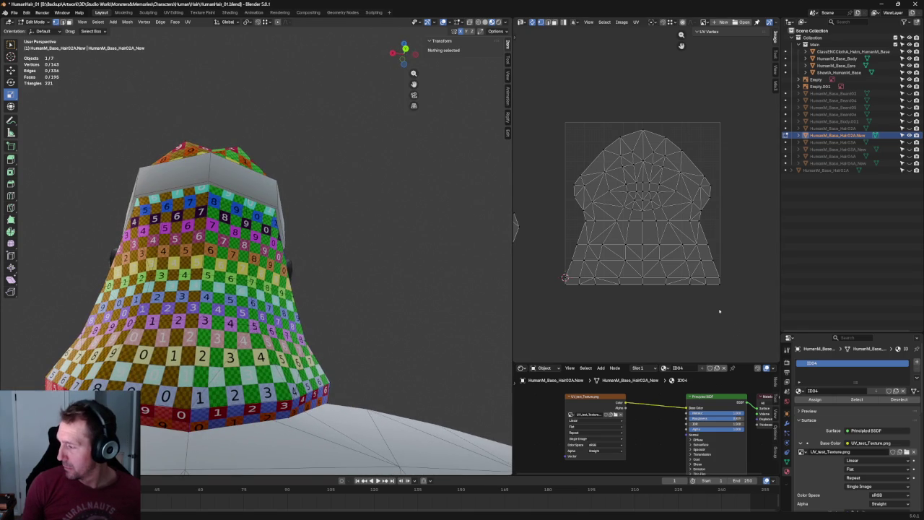
From a top view, shift the upper UV island slightly upward
{"action": "key", "text": "KP_8"}
{"action": "key", "text": "KP_8"}
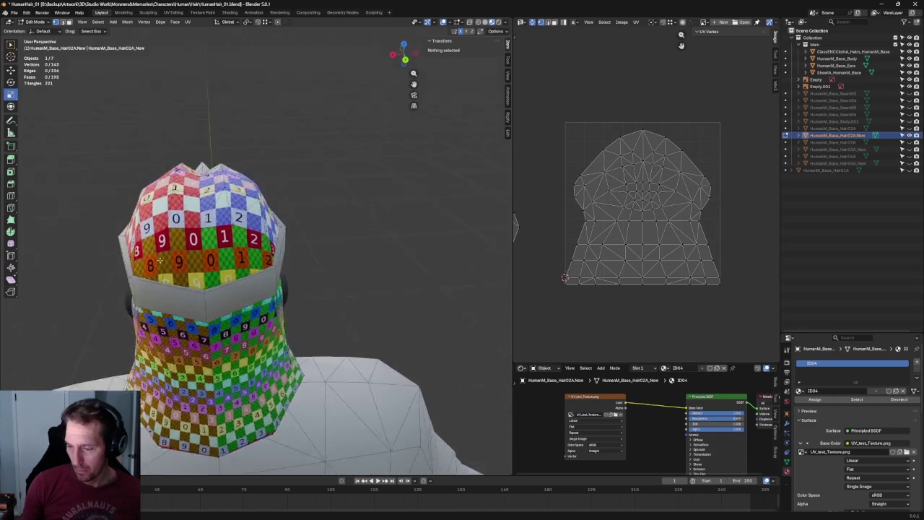
{"action": "key", "text": "KP_8"}
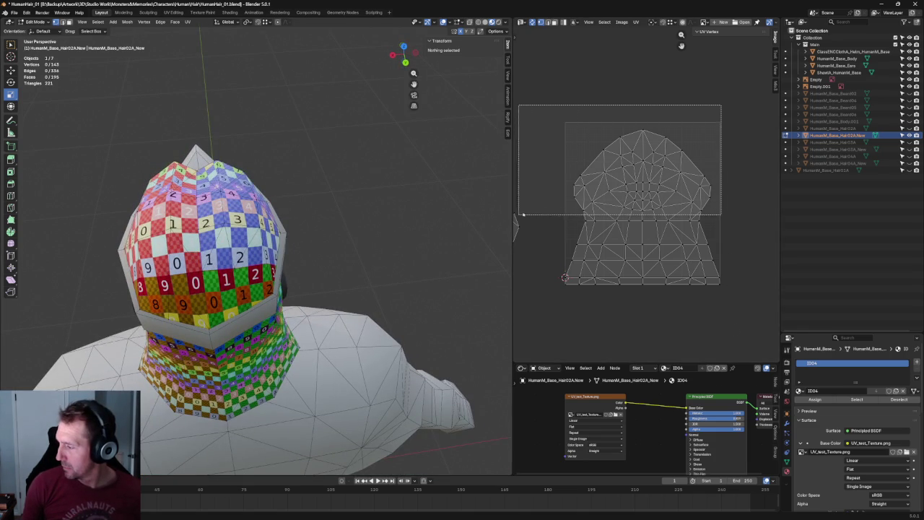
{"action": "left_click_drag", "start_coordinate": [722, 105], "coordinate": [520, 216]}
{"action": "left_click_drag", "start_coordinate": [642, 158], "coordinate": [642, 154]}
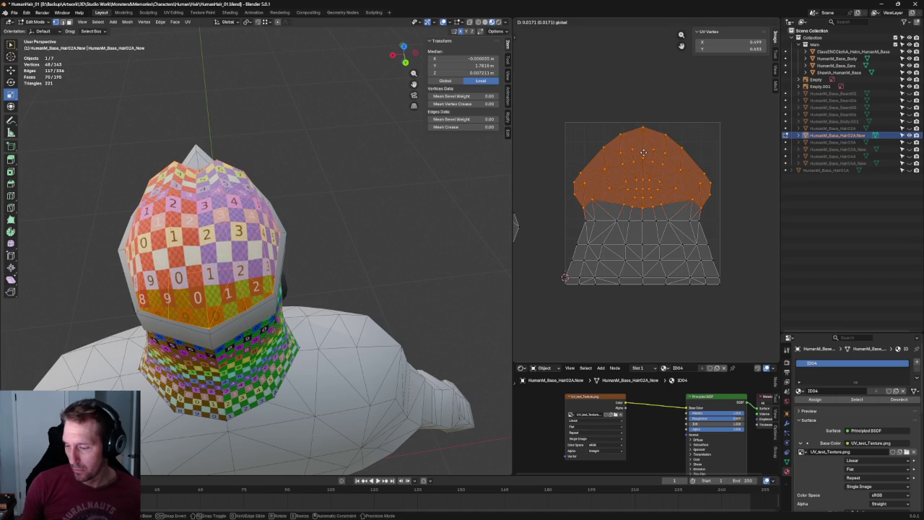
{"action": "key", "text": "KP_2"}
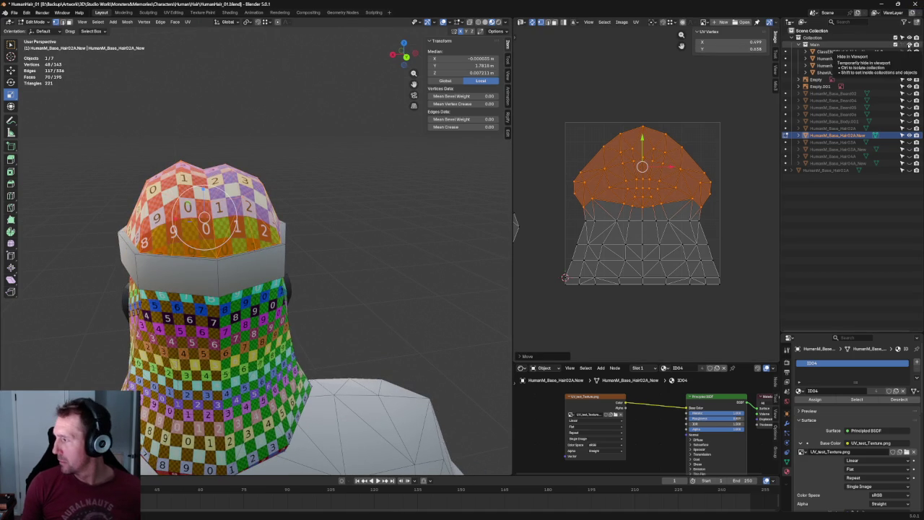
Hide the body, ears, cloth and shawl, then nudge the upper UVs up
{"action": "left_click_drag", "start_coordinate": [909, 51], "coordinate": [909, 72]}
{"action": "middle_click_drag", "start_coordinate": [391, 204], "coordinate": [399, 195]}
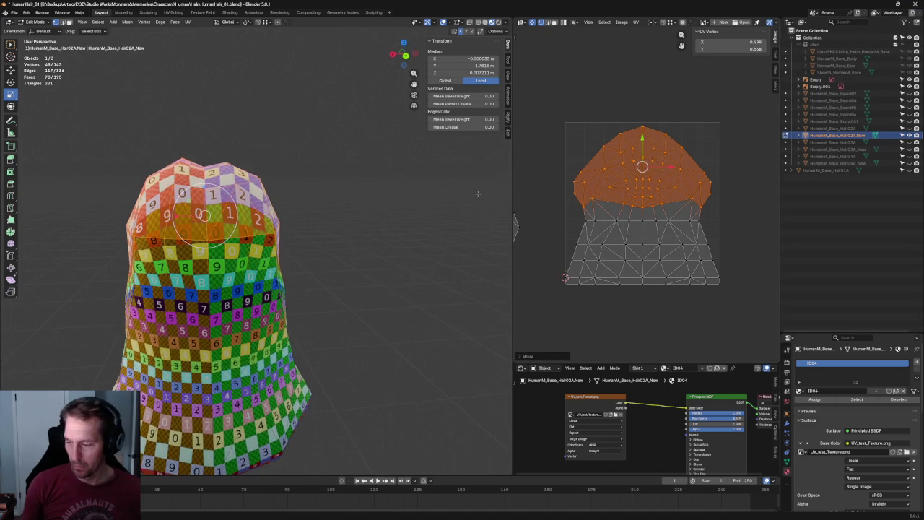
{"action": "left_click_drag", "start_coordinate": [642, 145], "coordinate": [644, 143]}
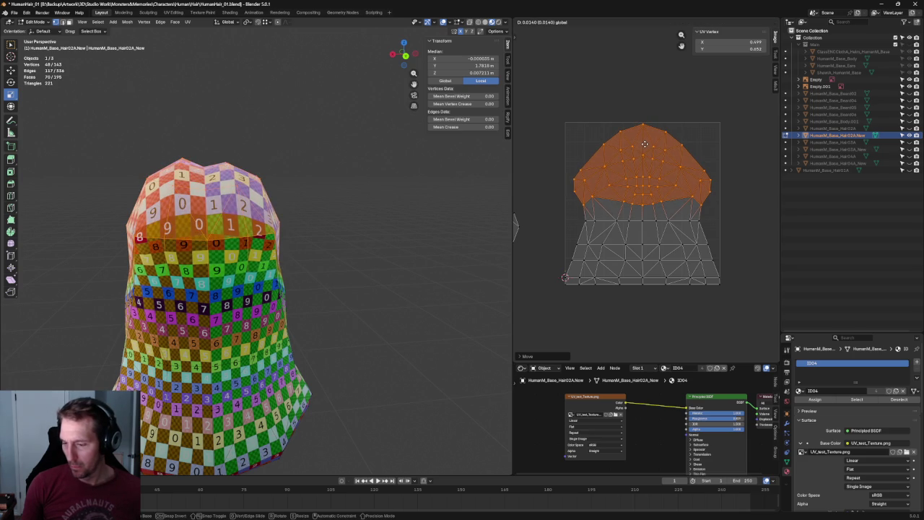
{"action": "mouse_move", "coordinate": [700, 110]}
{"action": "left_mouse_down"}
{"action": "mouse_move", "coordinate": [734, 145]}
{"action": "mouse_move", "coordinate": [552, 197]}
{"action": "left_mouse_up"}
{"action": "left_click_drag", "start_coordinate": [649, 134], "coordinate": [644, 126]}
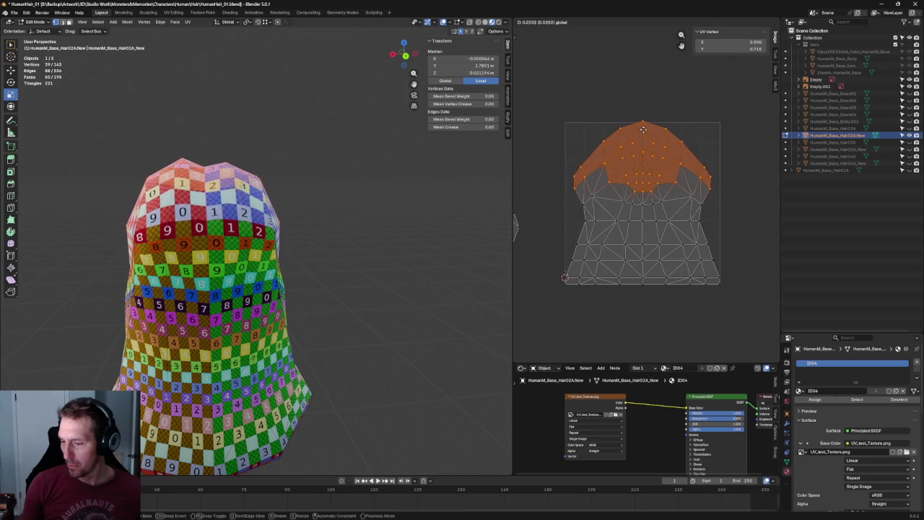
{"action": "left_click", "coordinate": [644, 126]}
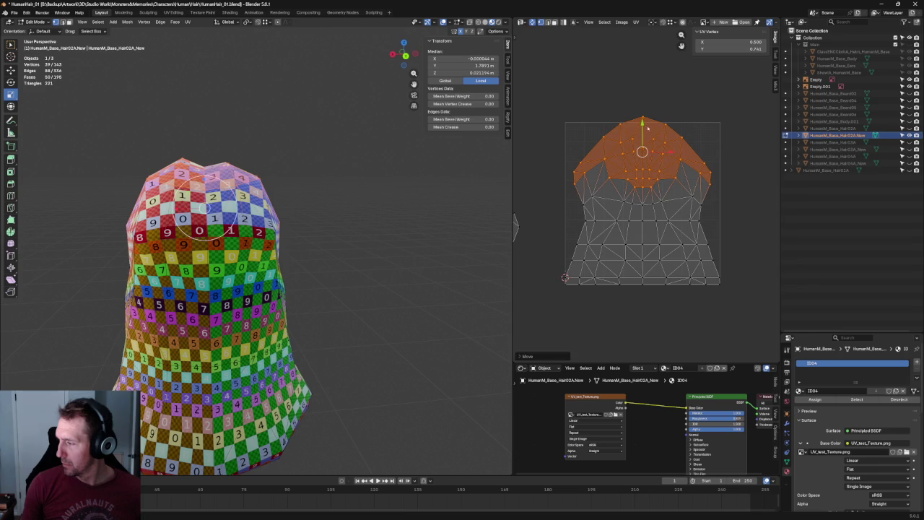
Select more upper UV vertices and move them upward
{"action": "left_click_drag", "start_coordinate": [736, 98], "coordinate": [688, 143]}
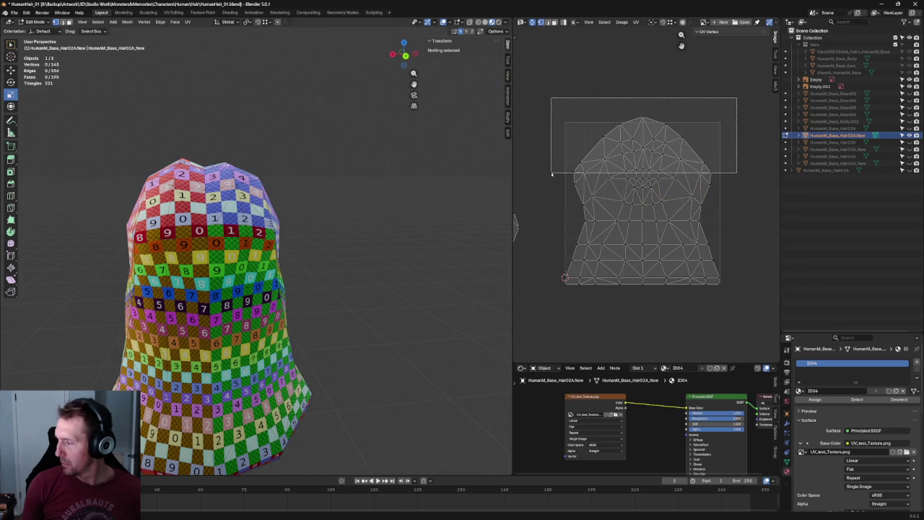
{"action": "left_click_drag", "start_coordinate": [637, 166], "coordinate": [552, 176]}
{"action": "left_click_drag", "start_coordinate": [624, 161], "coordinate": [553, 189], "text": "shift"}
{"action": "mouse_move", "coordinate": [743, 143]}
{"action": "left_mouse_down", "text": "shift"}
{"action": "mouse_move", "coordinate": [672, 182]}
{"action": "mouse_move", "coordinate": [699, 189]}
{"action": "left_mouse_up", "text": "shift"}
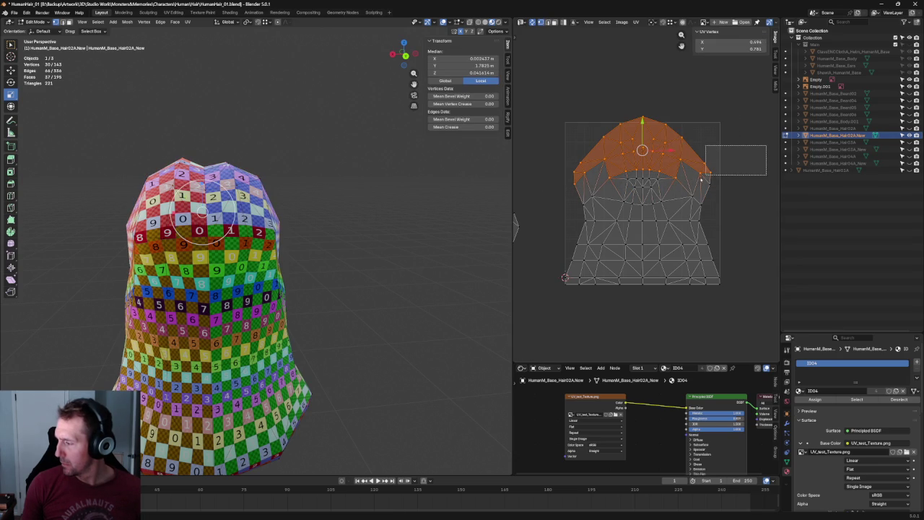
{"action": "middle_click_drag", "start_coordinate": [209, 238], "coordinate": [216, 216]}
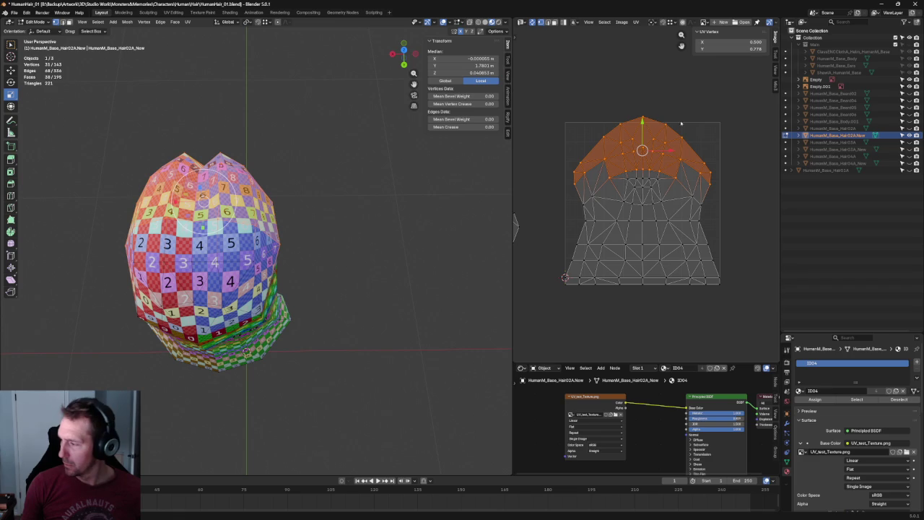
{"action": "left_click_drag", "start_coordinate": [641, 150], "coordinate": [646, 123]}
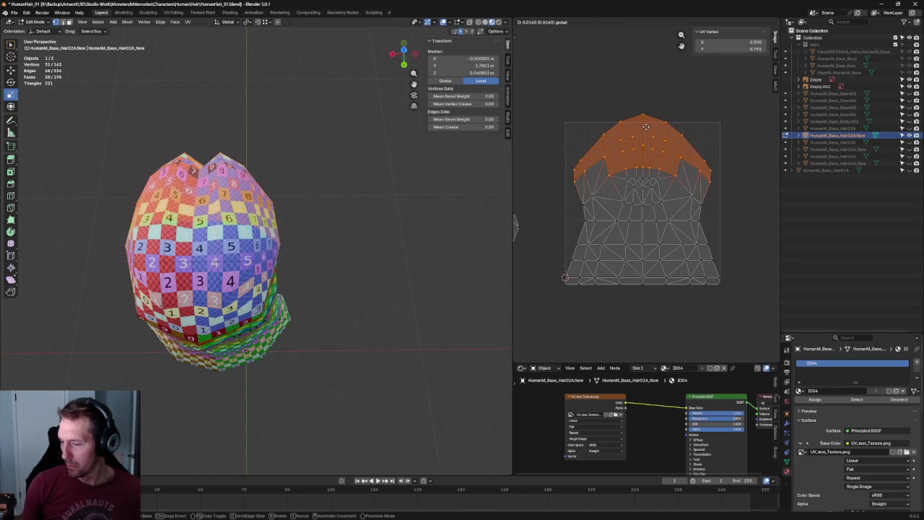
{"action": "left_click_drag", "start_coordinate": [646, 123], "coordinate": [645, 143]}
{"action": "left_click", "coordinate": [737, 136]}
Push the topmost UV vertices up slightly, then deselect them
{"action": "left_click_drag", "start_coordinate": [738, 129], "coordinate": [697, 185]}
{"action": "left_click_drag", "start_coordinate": [729, 88], "coordinate": [549, 144]}
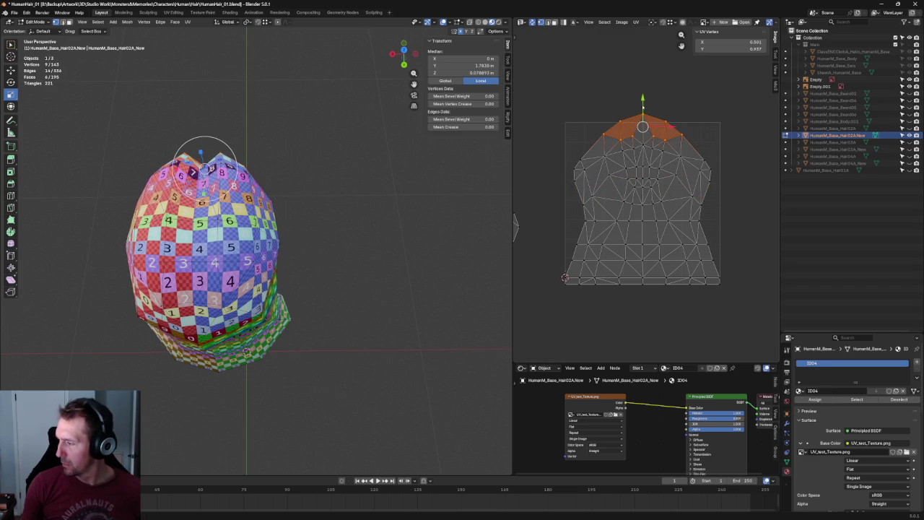
{"action": "left_click_drag", "start_coordinate": [642, 127], "coordinate": [642, 120]}
{"action": "mouse_move", "coordinate": [238, 145]}
{"action": "middle_mouse_down"}
{"action": "mouse_move", "coordinate": [239, 204]}
{"action": "mouse_move", "coordinate": [287, 181]}
{"action": "middle_mouse_up"}
{"action": "key", "text": "ctrl+z"}
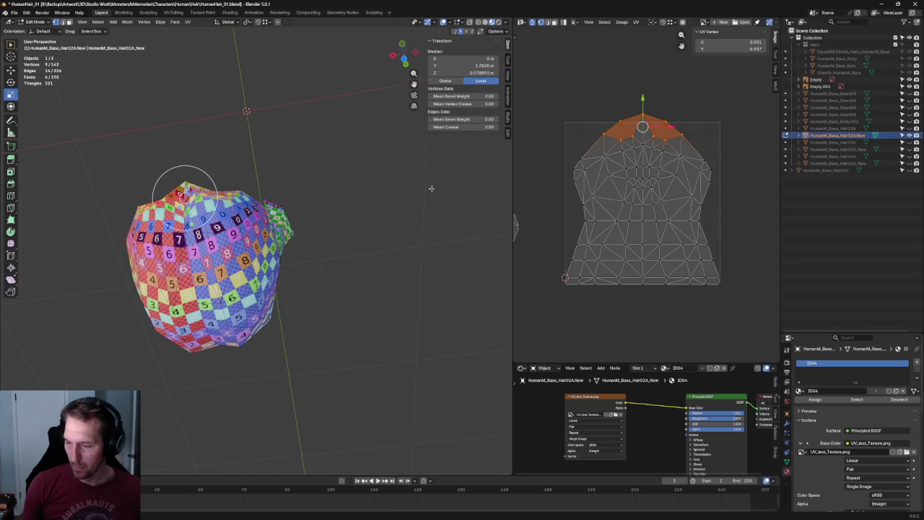
{"action": "left_click_drag", "start_coordinate": [642, 107], "coordinate": [643, 99]}
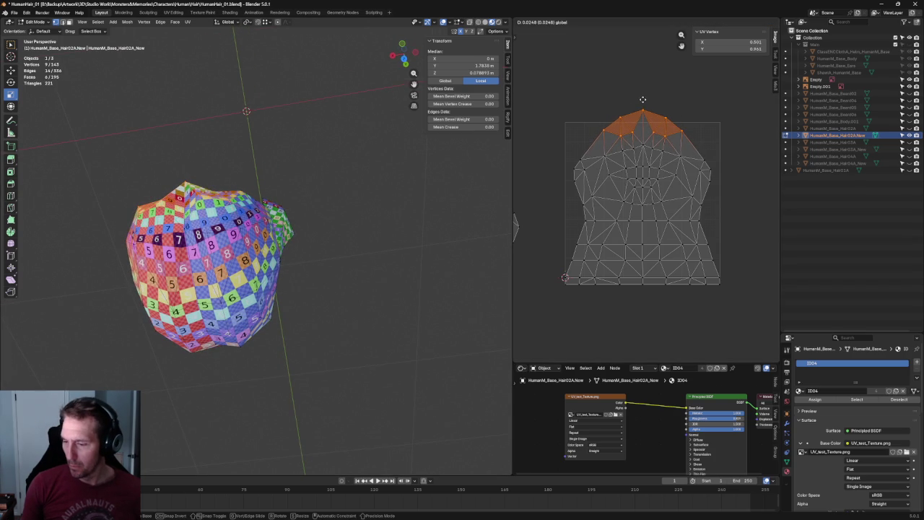
{"action": "key", "text": "alt+a"}
Select a band of upper UV faces and two vertices on the crown
{"action": "mouse_move", "coordinate": [715, 145]}
{"action": "left_mouse_down"}
{"action": "mouse_move", "coordinate": [675, 168]}
{"action": "mouse_move", "coordinate": [547, 169]}
{"action": "left_mouse_up"}
{"action": "left_click", "coordinate": [267, 209]}
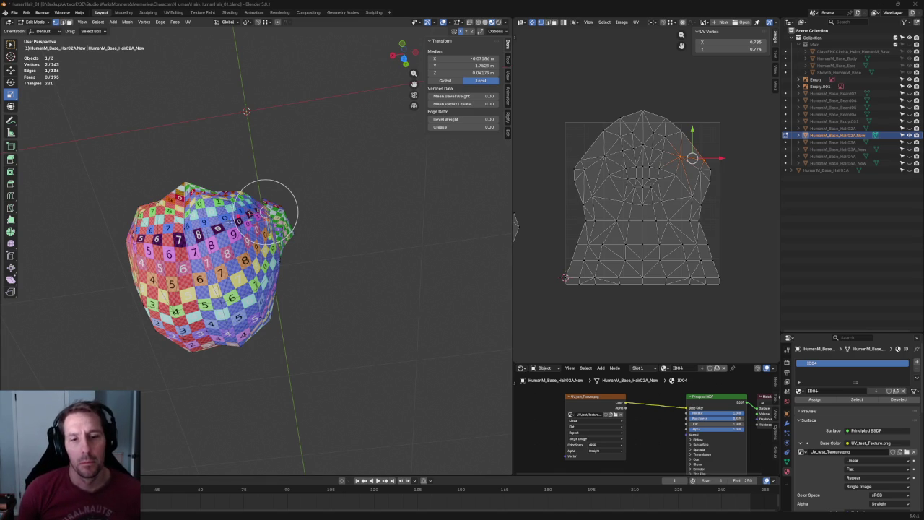
{"action": "middle_click_drag", "start_coordinate": [267, 209], "coordinate": [276, 236]}
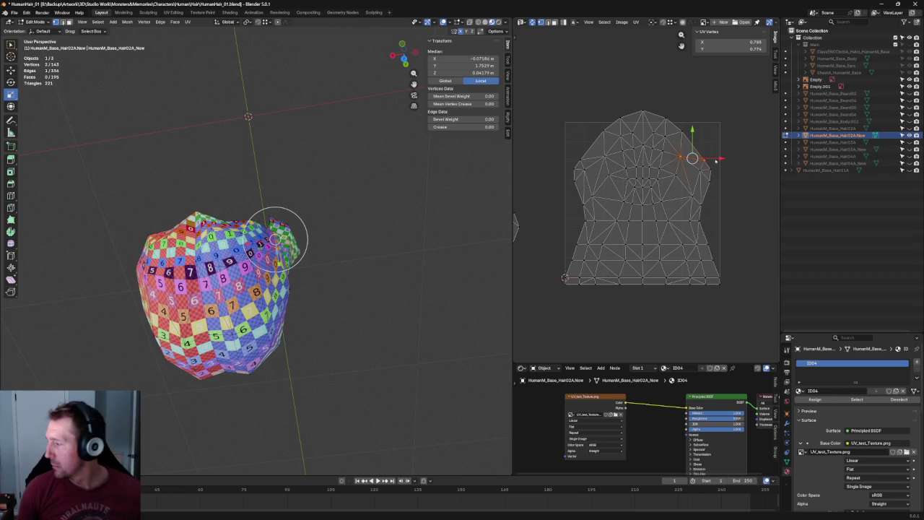
Re-unwrap the top UV faces of the crown
{"action": "scroll", "coordinate": [690, 156], "scroll_direction": "up", "scroll_amount": 1}
{"action": "scroll", "coordinate": [686, 155], "scroll_direction": "up", "scroll_amount": 1}
{"action": "scroll", "coordinate": [674, 156], "scroll_direction": "up", "scroll_amount": 1}
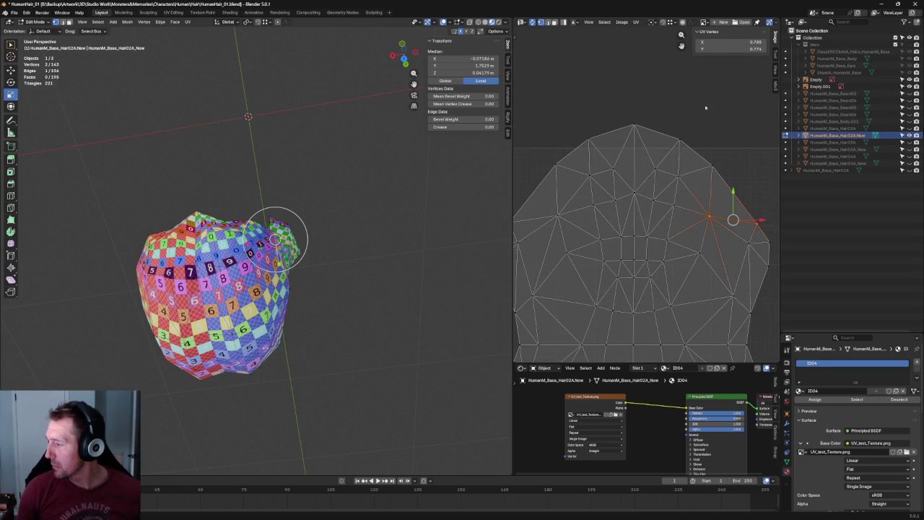
{"action": "left_click_drag", "start_coordinate": [678, 154], "coordinate": [583, 188]}
{"action": "middle_click_drag", "start_coordinate": [265, 156], "coordinate": [264, 152]}
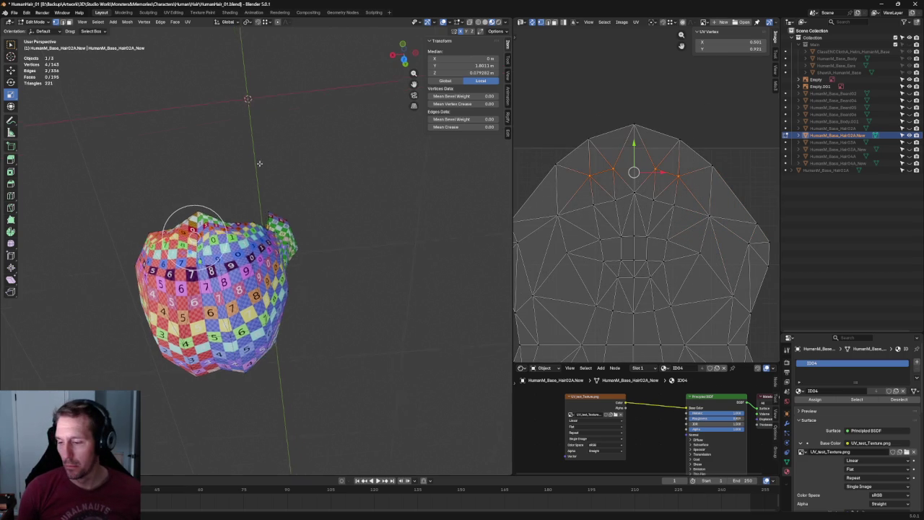
{"action": "left_click_drag", "start_coordinate": [699, 107], "coordinate": [524, 192]}
{"action": "right_click", "coordinate": [628, 152]}
{"action": "left_click_drag", "start_coordinate": [749, 105], "coordinate": [540, 189]}
{"action": "key", "text": "u"}
{"action": "left_click", "coordinate": [611, 175]}
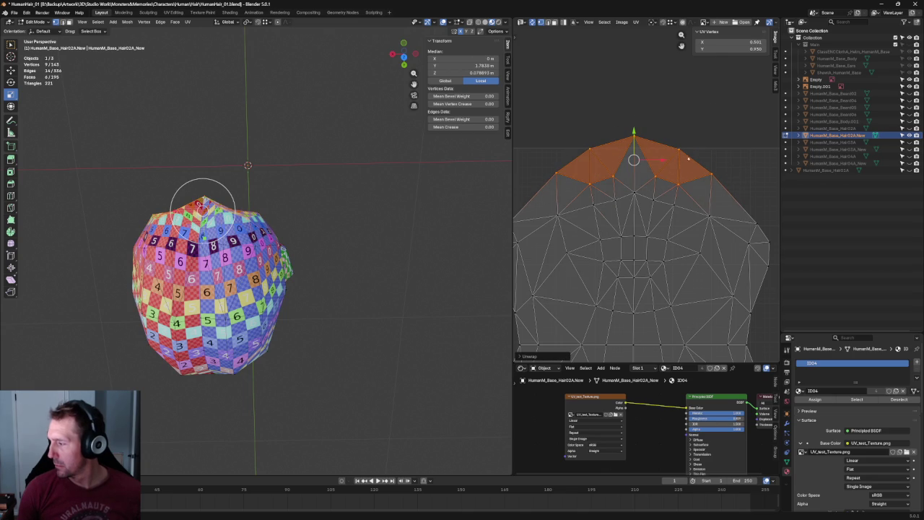
{"action": "left_click", "coordinate": [714, 147]}
Re-unwrap the UVs around a row of vertices near the top
{"action": "left_click_drag", "start_coordinate": [698, 189], "coordinate": [566, 225]}
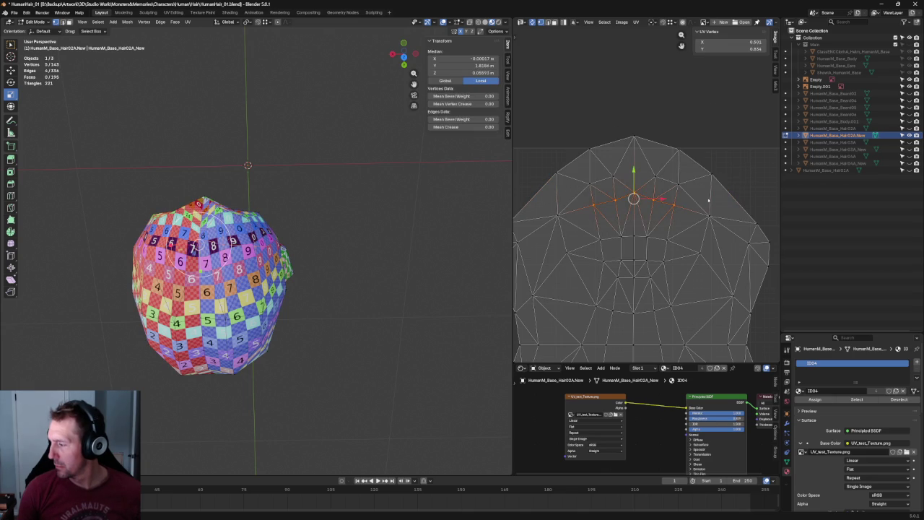
{"action": "key", "text": "u"}
{"action": "left_click", "coordinate": [645, 200]}
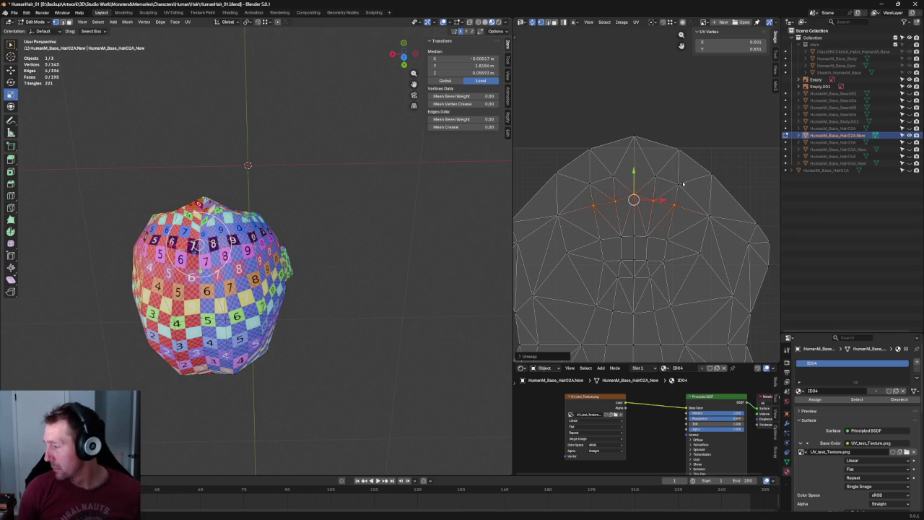
{"action": "middle_click_drag", "start_coordinate": [469, 215], "coordinate": [318, 241]}
{"action": "key", "text": "u"}
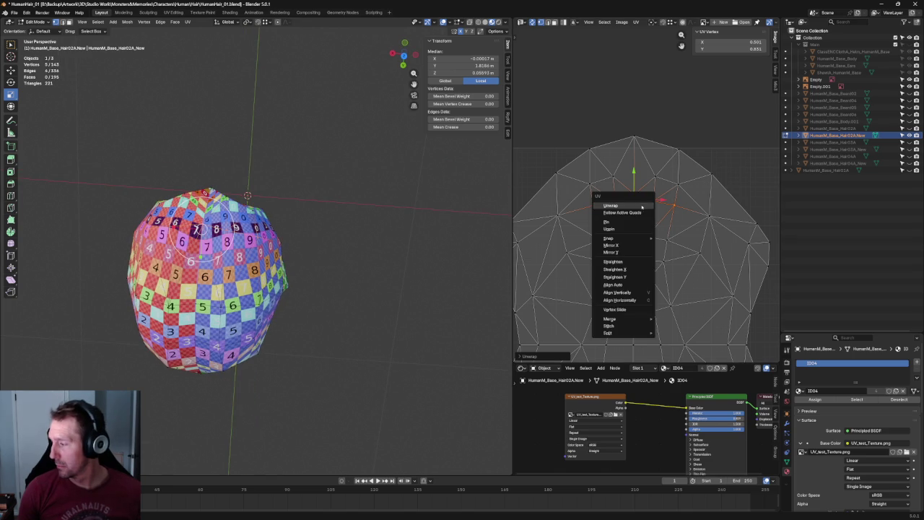
{"action": "left_click", "coordinate": [640, 207]}
Add the right-side vertices and re-unwrap the row into a wide arc
{"action": "left_click_drag", "start_coordinate": [735, 196], "coordinate": [551, 224]}
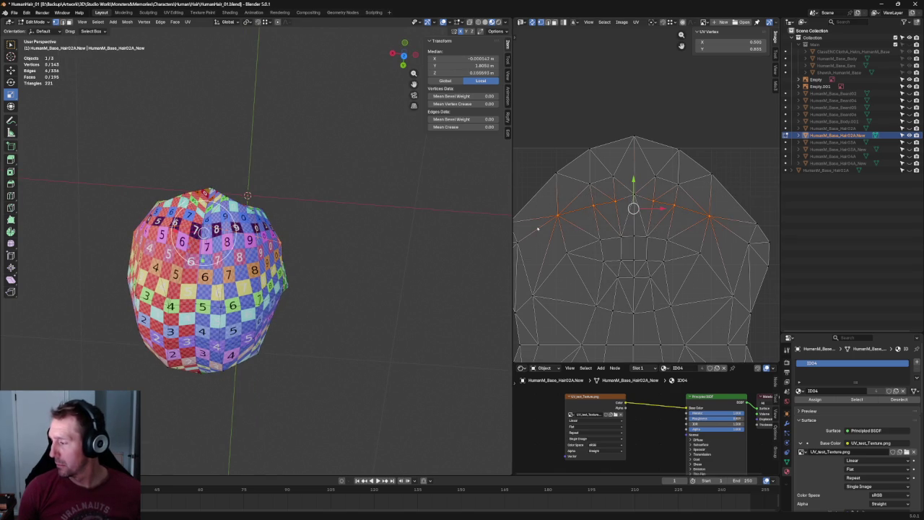
{"action": "key", "text": "u"}
{"action": "left_click", "coordinate": [614, 201]}
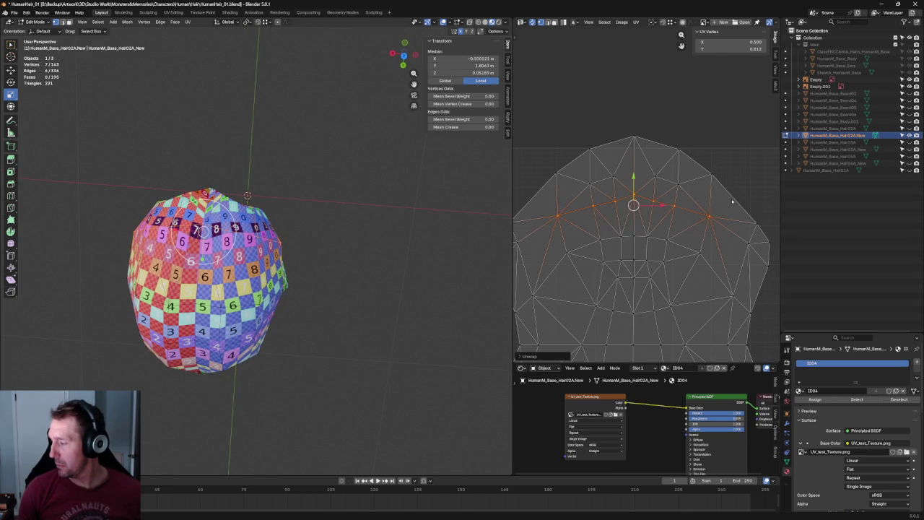
{"action": "left_click_drag", "start_coordinate": [730, 198], "coordinate": [689, 224]}
{"action": "key", "text": "u"}
{"action": "left_click", "coordinate": [562, 212]}
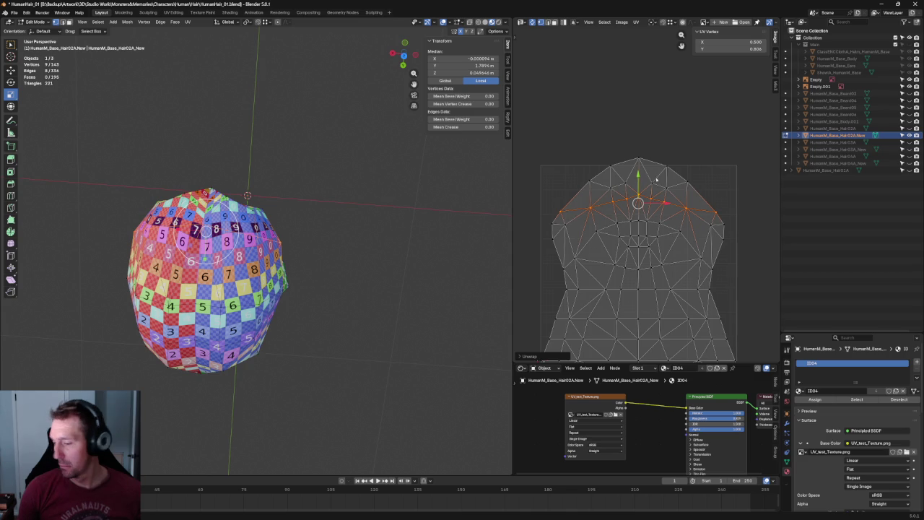
{"action": "middle_click_drag", "start_coordinate": [404, 189], "coordinate": [317, 191]}
{"action": "scroll", "coordinate": [318, 191], "scroll_direction": "down", "scroll_amount": 3}
{"action": "key", "text": "grave"}
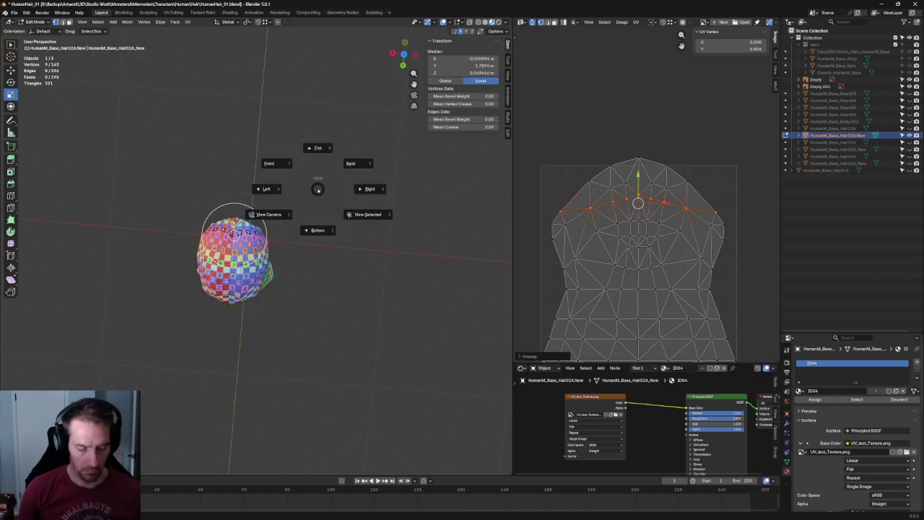
Move the top row of hair-cap UV vertices upward
{"action": "left_click", "coordinate": [319, 186]}
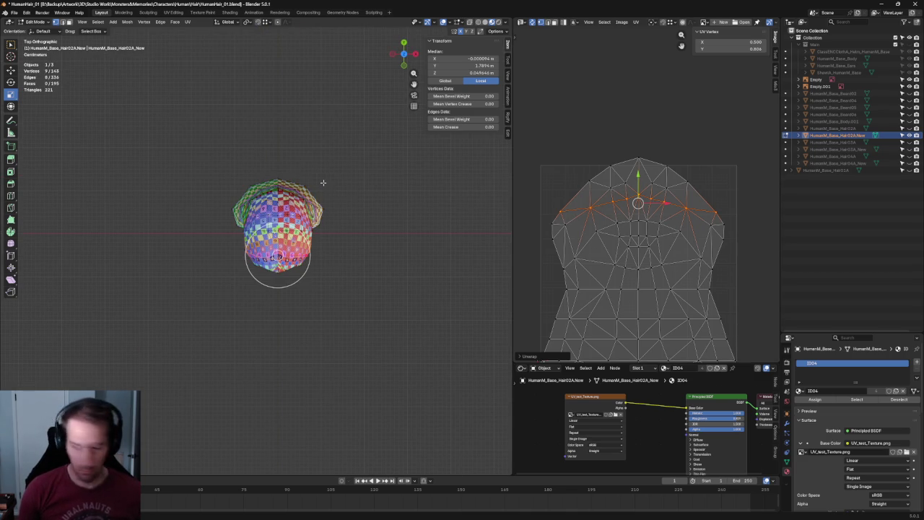
{"action": "key", "text": "grave"}
{"action": "scroll", "coordinate": [317, 194], "scroll_direction": "up", "scroll_amount": 5}
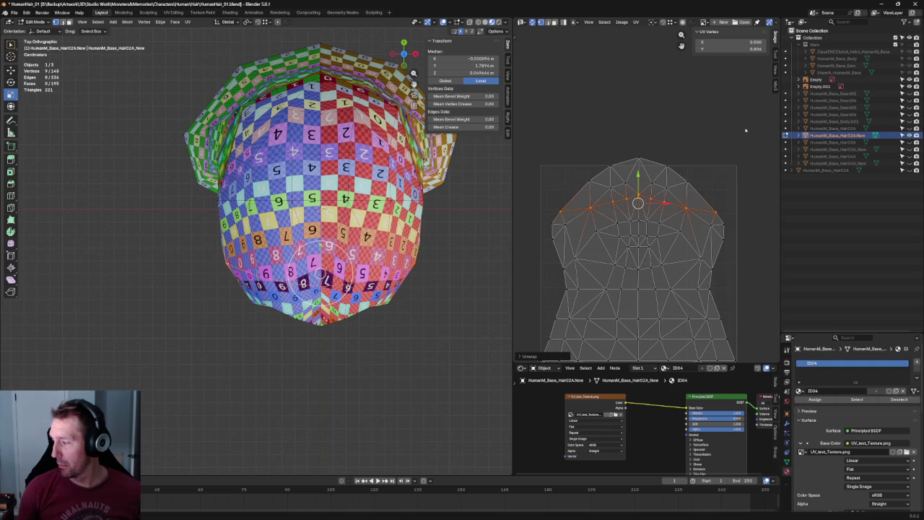
{"action": "left_click_drag", "start_coordinate": [714, 164], "coordinate": [549, 214]}
{"action": "key", "text": "g"}
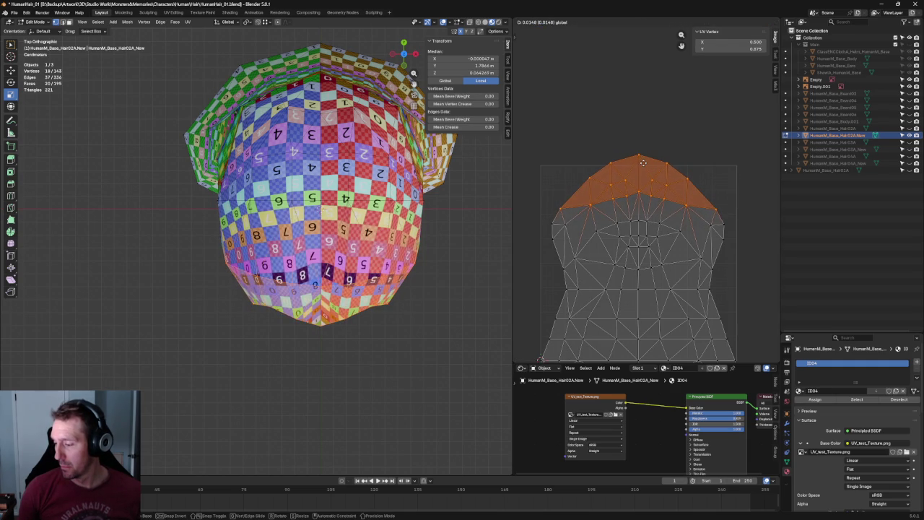
{"action": "left_click", "coordinate": [643, 162]}
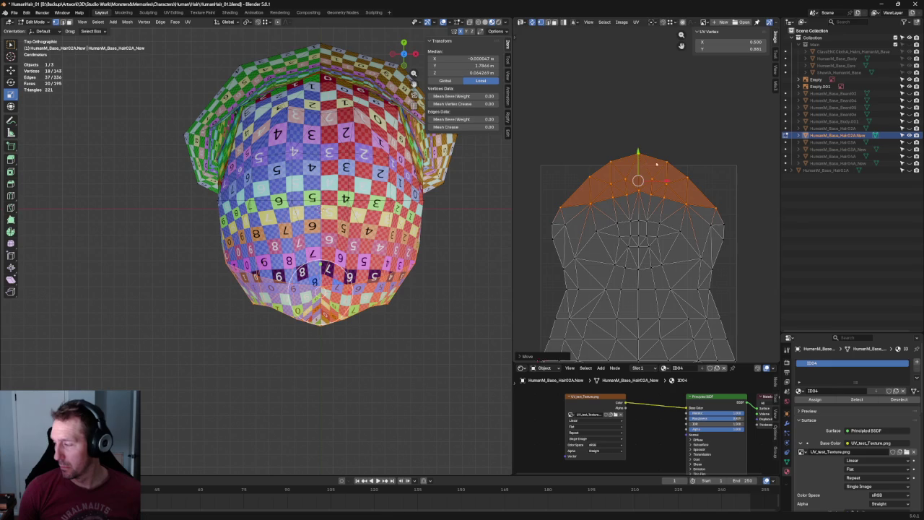
Select the island's right and left side vertices and apply a UV adjustment to them
{"action": "left_click", "coordinate": [711, 147]}
{"action": "left_click_drag", "start_coordinate": [742, 188], "coordinate": [681, 215]}
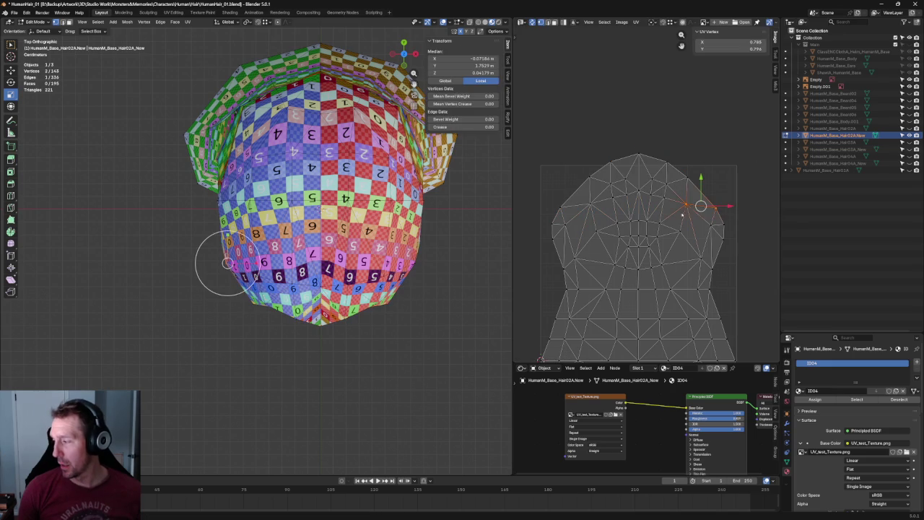
{"action": "left_click", "coordinate": [748, 219]}
{"action": "left_click_drag", "start_coordinate": [748, 219], "coordinate": [697, 246]}
{"action": "left_click", "coordinate": [553, 230], "text": "shift"}
{"action": "right_click", "coordinate": [546, 239]}
{"action": "left_click", "coordinate": [545, 239]}
{"action": "left_click", "coordinate": [640, 119]}
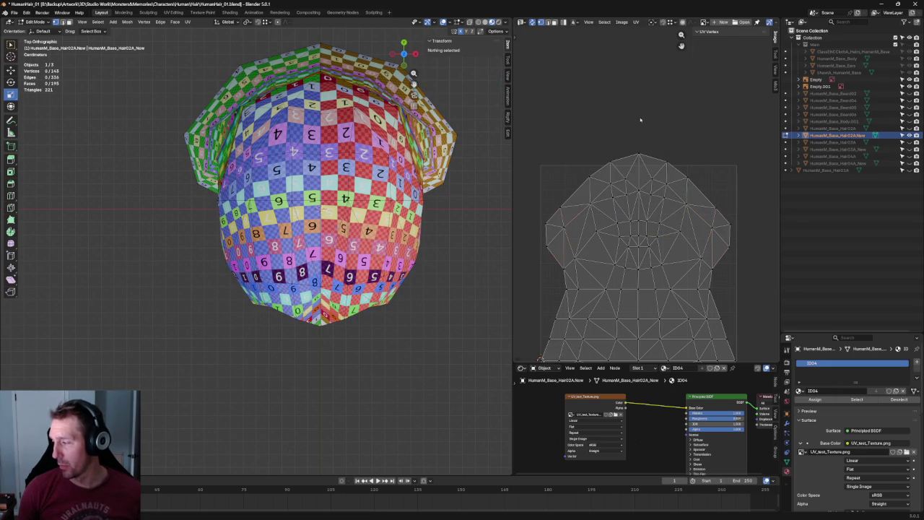
Re-unwrap an edge loop running across the UV island
{"action": "middle_click_drag", "start_coordinate": [727, 254], "coordinate": [719, 222]}
{"action": "left_click", "coordinate": [614, 230], "text": "alt"}
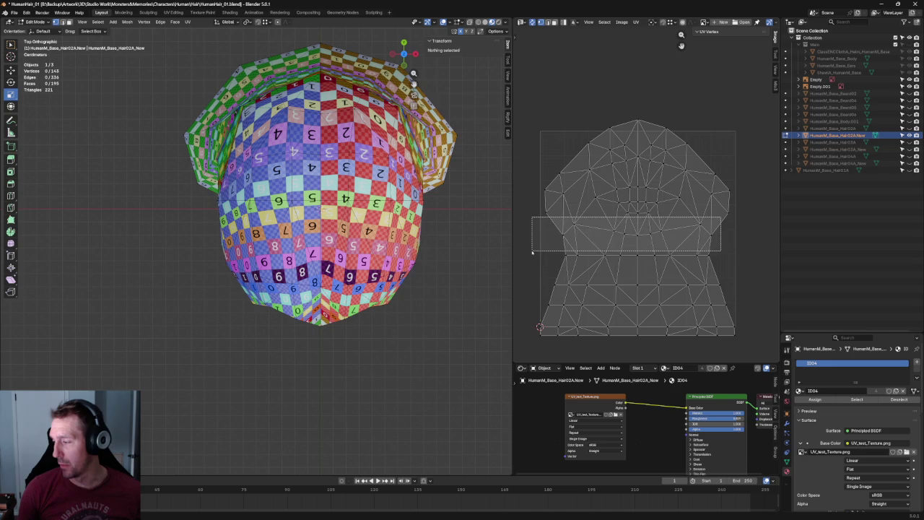
{"action": "right_click", "coordinate": [614, 235]}
{"action": "left_click", "coordinate": [613, 239]}
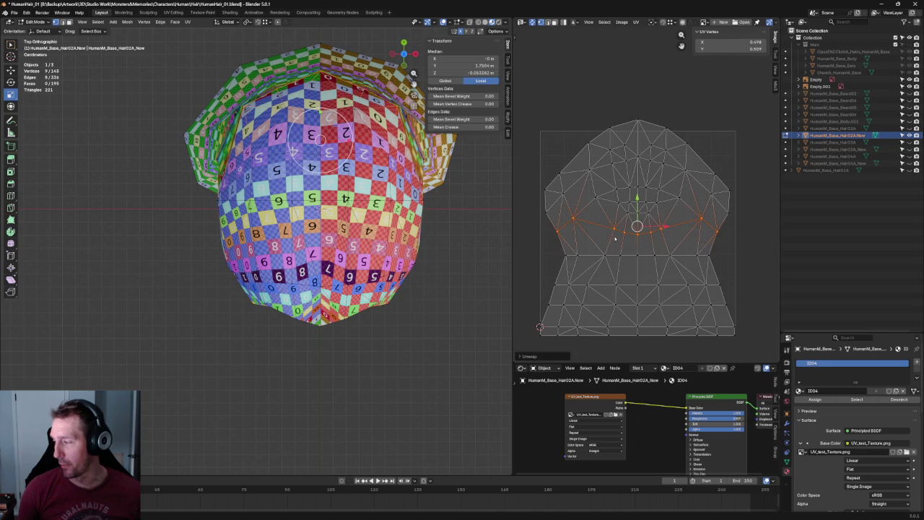
Re-unwrap the faces around the crown's centre and scale them wider
{"action": "left_click_drag", "start_coordinate": [689, 185], "coordinate": [594, 225]}
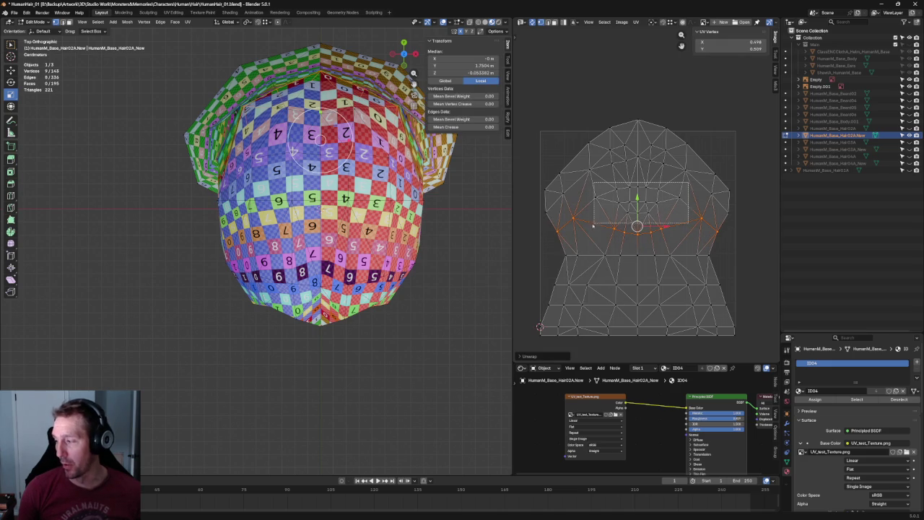
{"action": "right_click", "coordinate": [637, 207]}
{"action": "left_click", "coordinate": [629, 207]}
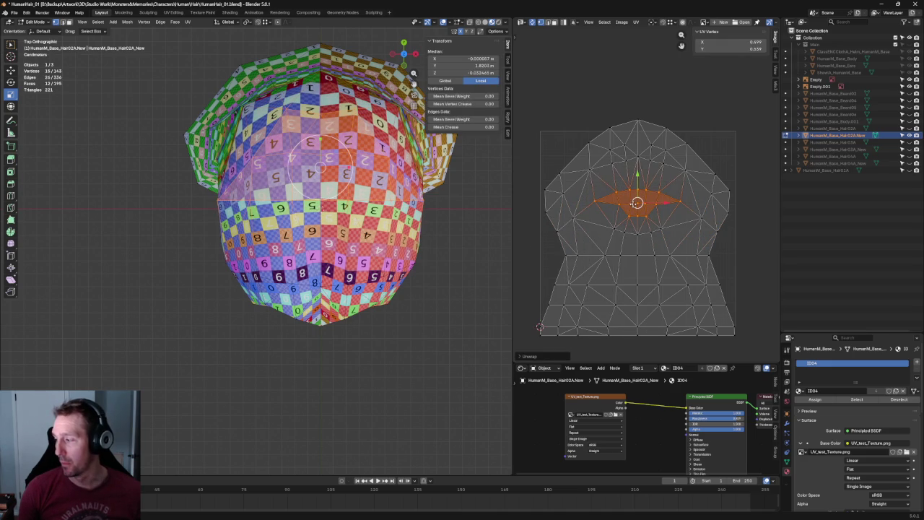
{"action": "key", "text": "g"}
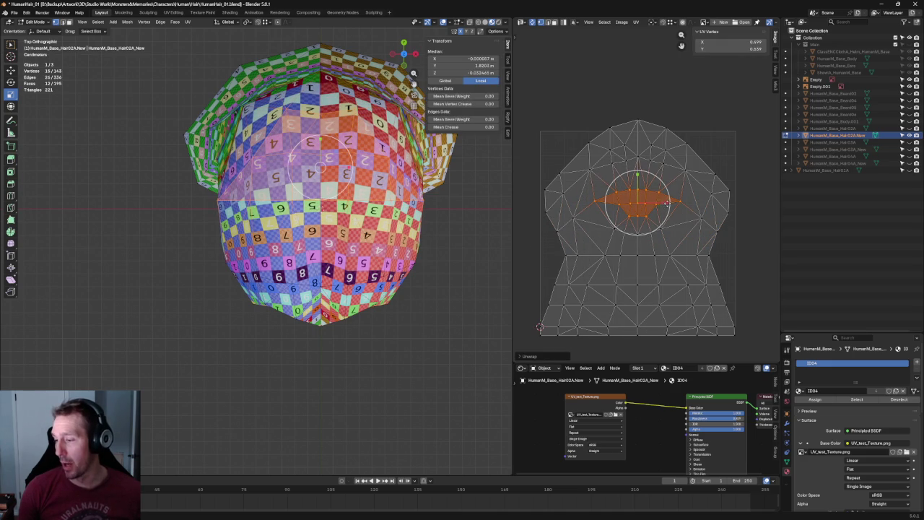
{"action": "key", "text": "s"}
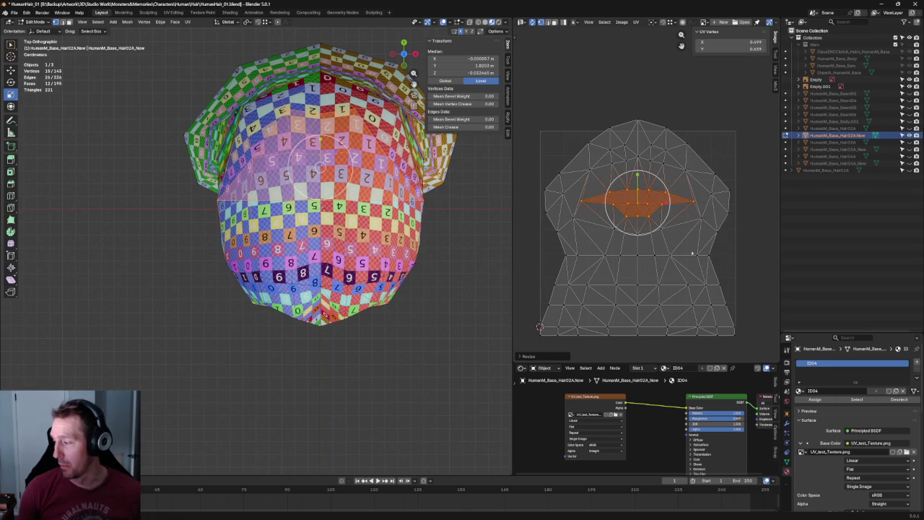
{"action": "left_click", "coordinate": [679, 204]}
Re-unwrap a row of UV vertices across the island
{"action": "left_click", "coordinate": [691, 246]}
{"action": "left_click_drag", "start_coordinate": [671, 220], "coordinate": [586, 242]}
{"action": "key", "text": "u"}
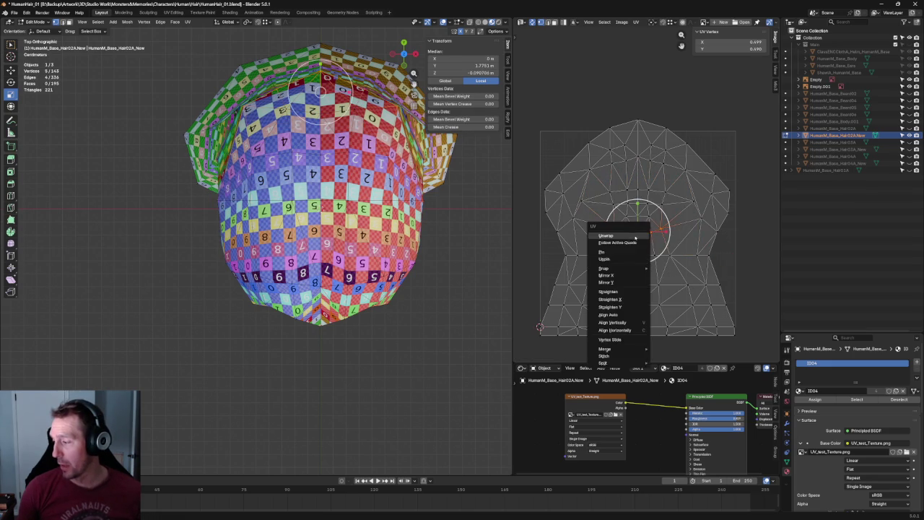
{"action": "left_click", "coordinate": [614, 233]}
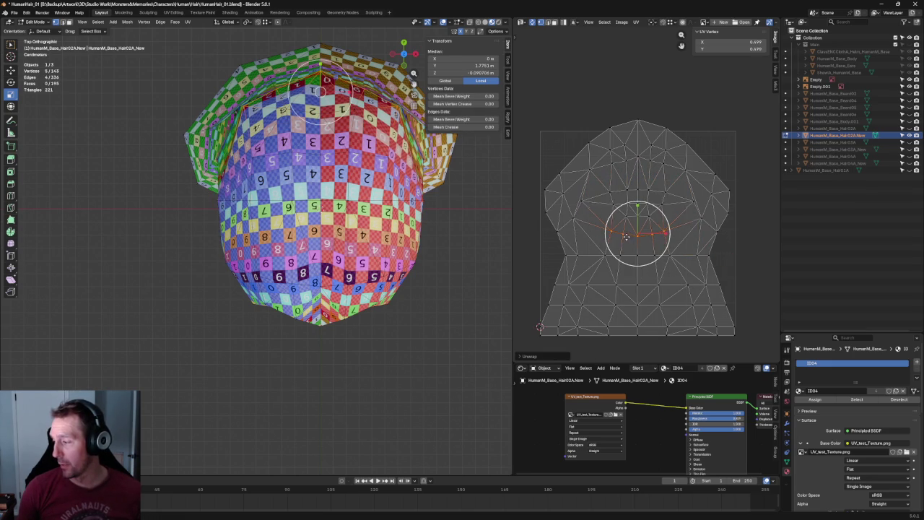
Move the mirrored pair of side UV vertices upward
{"action": "left_click", "coordinate": [705, 220]}
{"action": "left_click", "coordinate": [570, 220], "text": "shift"}
{"action": "right_click", "coordinate": [570, 220]}
{"action": "key", "text": "Escape"}
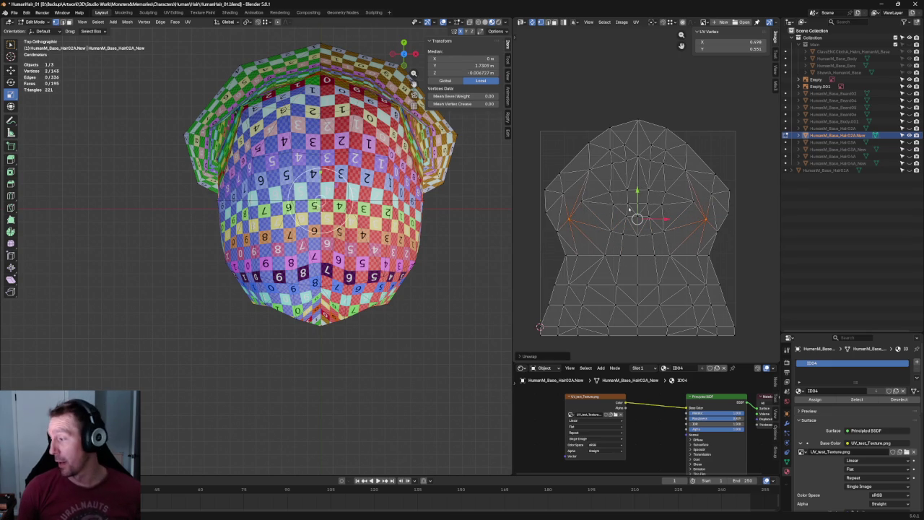
{"action": "left_click_drag", "start_coordinate": [638, 197], "coordinate": [641, 189]}
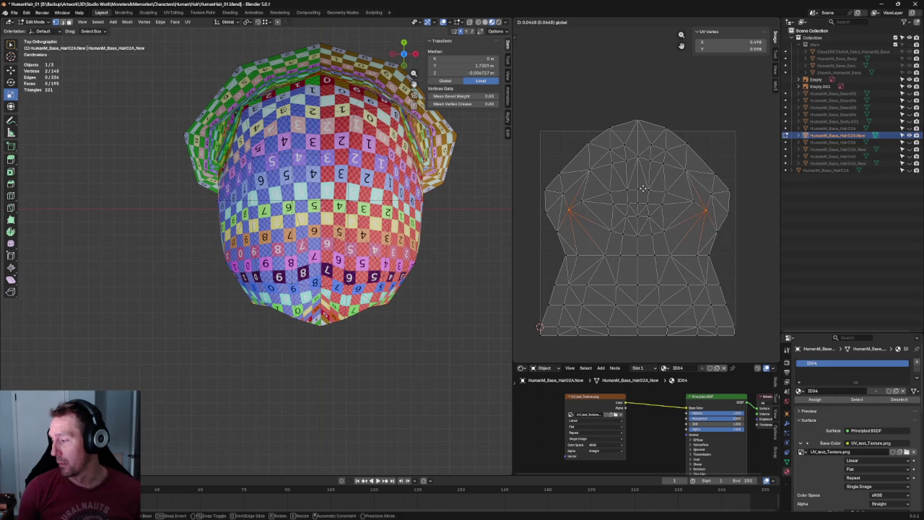
{"action": "left_click", "coordinate": [642, 188]}
Re-unwrap around the side vertices and align the horizontal row into one straight line
{"action": "left_click", "coordinate": [717, 231]}
{"action": "key", "text": "u"}
{"action": "left_click", "coordinate": [535, 238]}
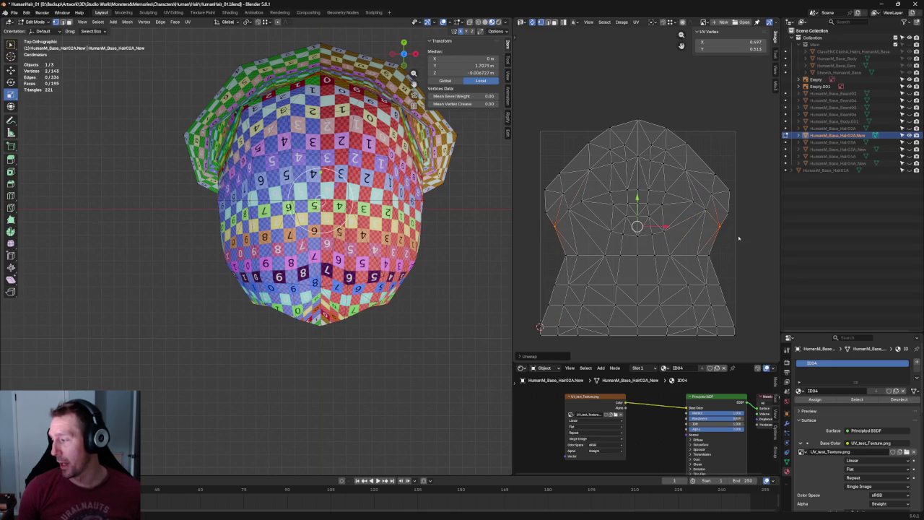
{"action": "left_click_drag", "start_coordinate": [540, 247], "coordinate": [736, 263]}
{"action": "right_click", "coordinate": [614, 249]}
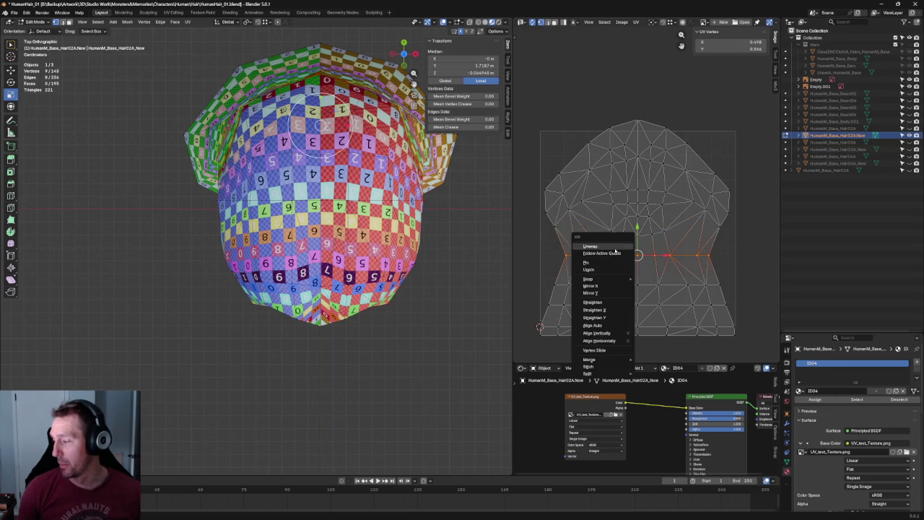
{"action": "left_click", "coordinate": [613, 246]}
{"action": "key", "text": "shift+w"}
{"action": "left_click", "coordinate": [686, 241]}
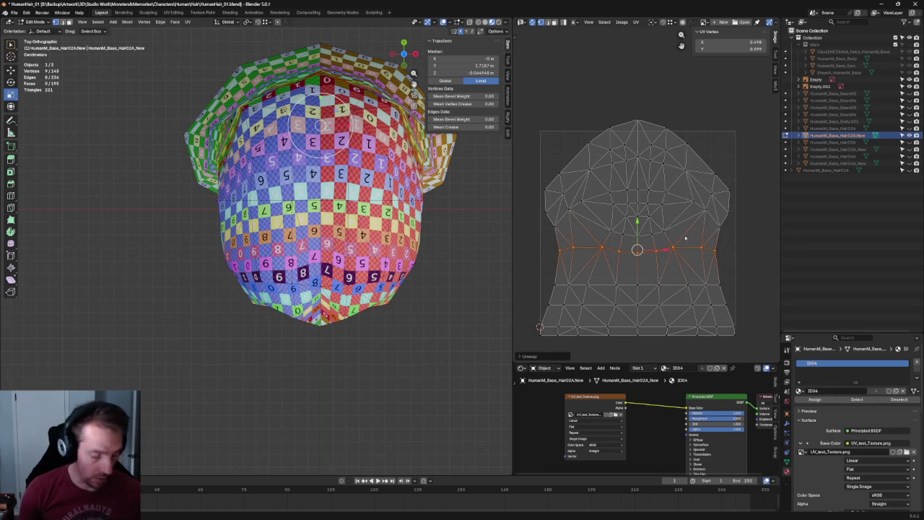
Move the lower band of the UV island upward
{"action": "key", "text": "alt+a"}
{"action": "left_click_drag", "start_coordinate": [736, 264], "coordinate": [516, 360]}
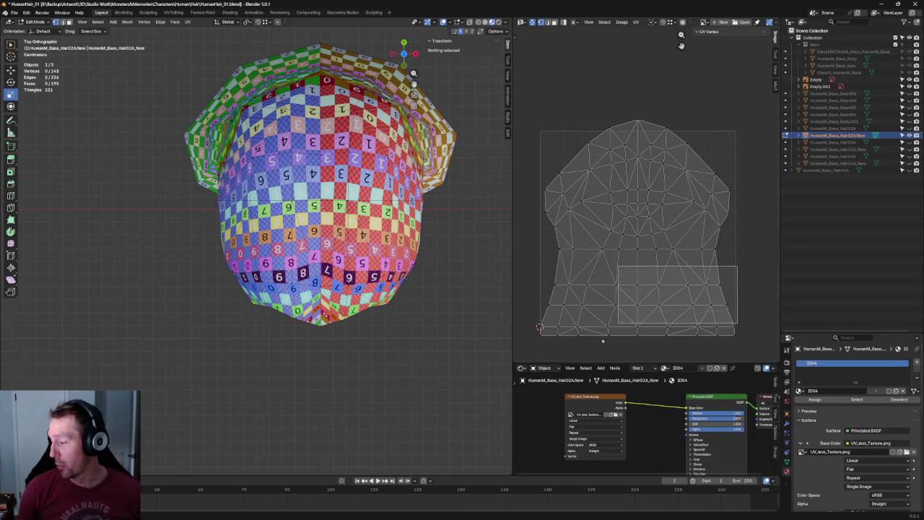
{"action": "key", "text": "g"}
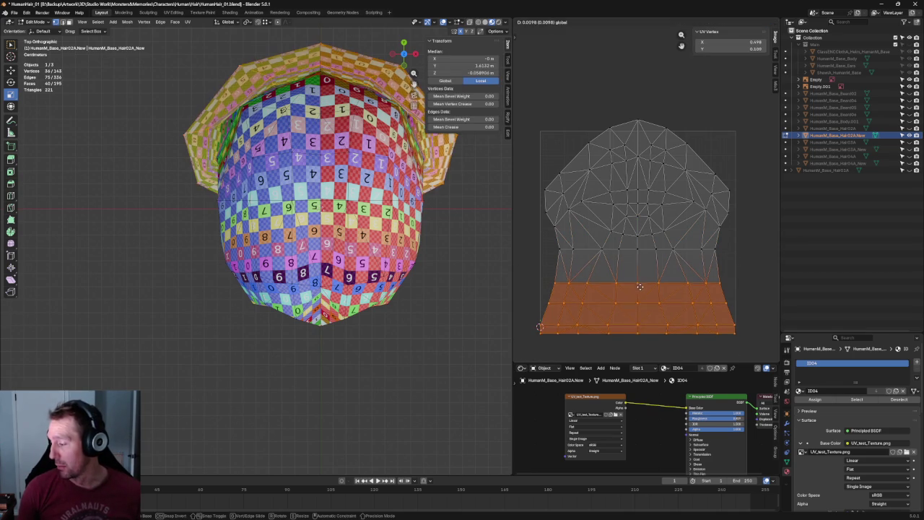
{"action": "left_click", "coordinate": [645, 281]}
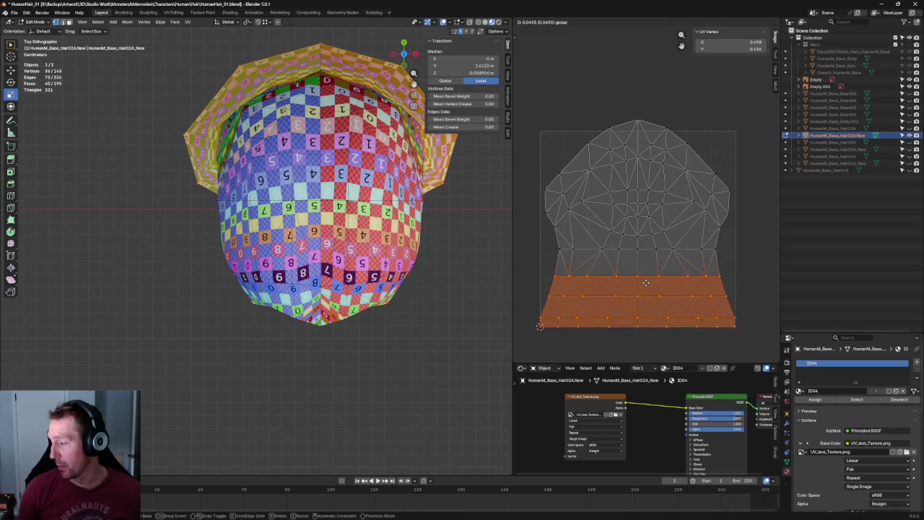
{"action": "key", "text": "alt+a"}
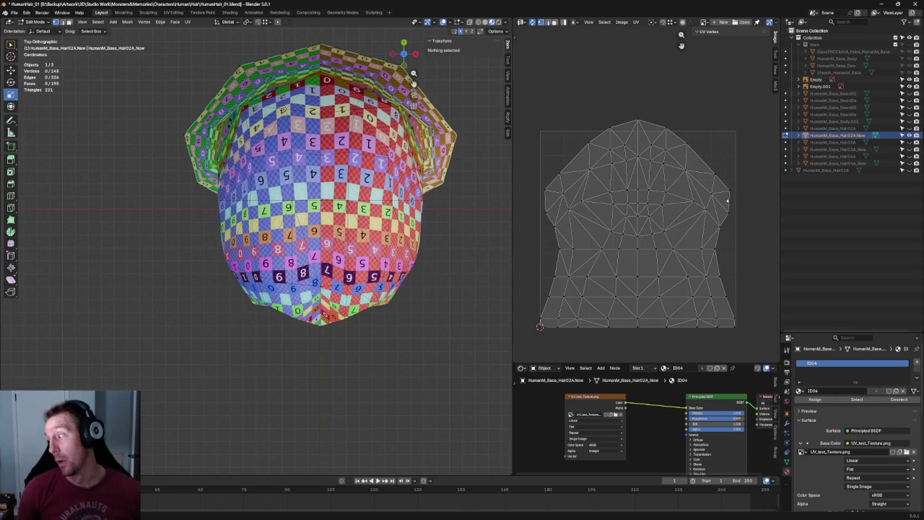
Straighten the middle row of UV vertices into a horizontal line
{"action": "left_click", "coordinate": [728, 213]}
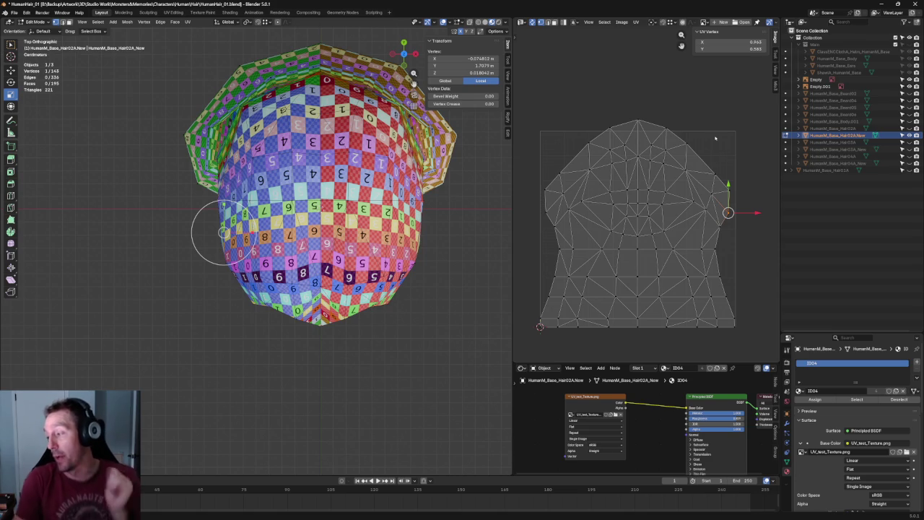
{"action": "scroll", "coordinate": [701, 160], "scroll_direction": "up", "scroll_amount": 2}
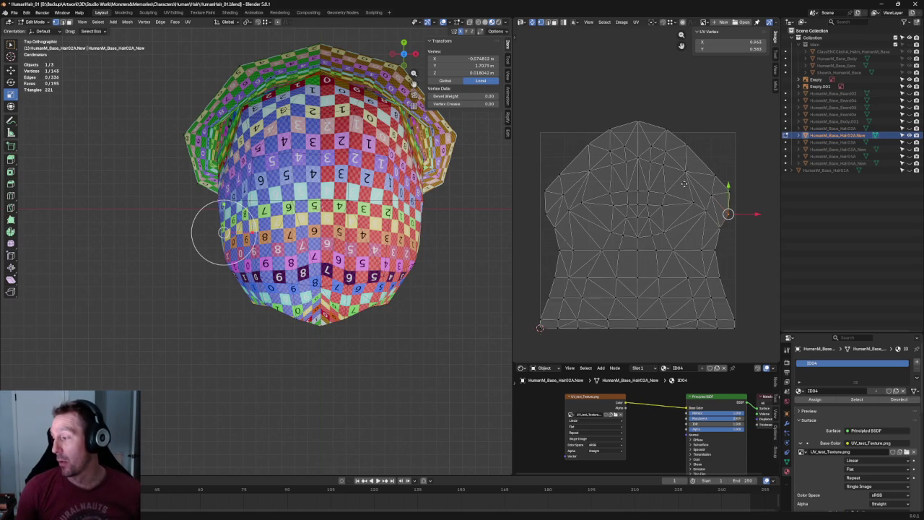
{"action": "left_click_drag", "start_coordinate": [696, 192], "coordinate": [584, 211]}
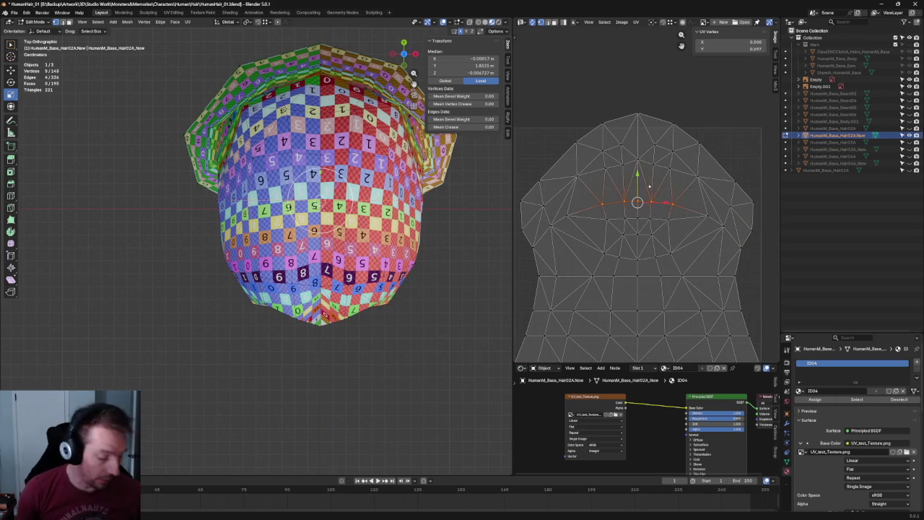
{"action": "key", "text": "shift+w"}
{"action": "left_click", "coordinate": [652, 178]}
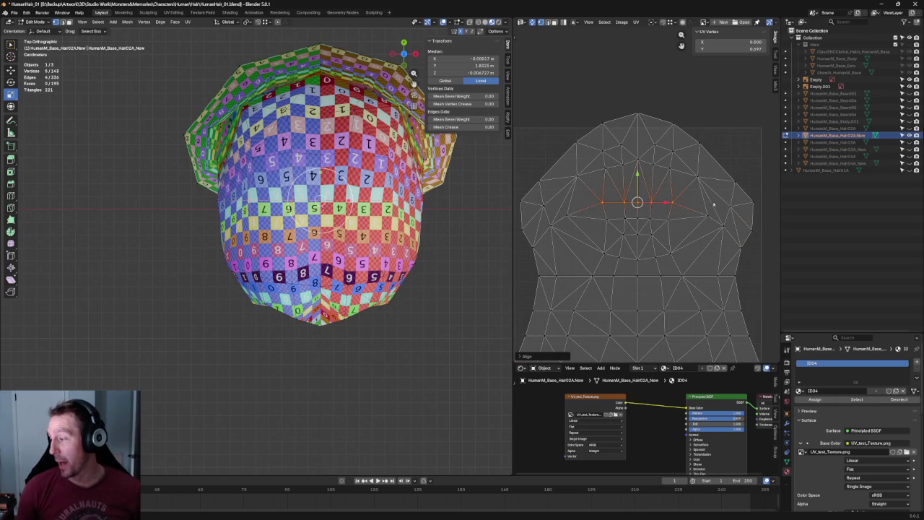
Scale the mirrored pair of side vertices and nudge them slightly up, then check the checker on the head
{"action": "left_click", "coordinate": [708, 215]}
{"action": "left_click", "coordinate": [569, 216], "text": "shift"}
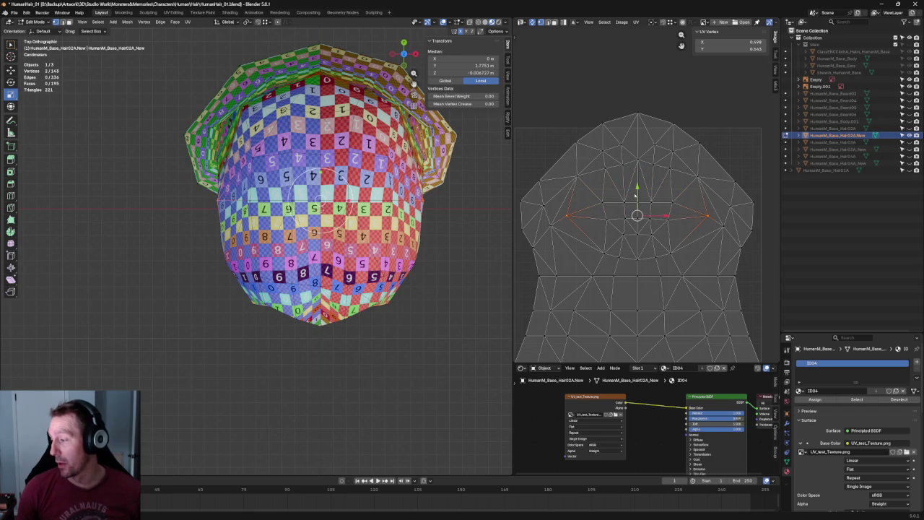
{"action": "left_click", "coordinate": [696, 176]}
{"action": "left_click", "coordinate": [722, 226]}
{"action": "left_click", "coordinate": [550, 226], "text": "shift"}
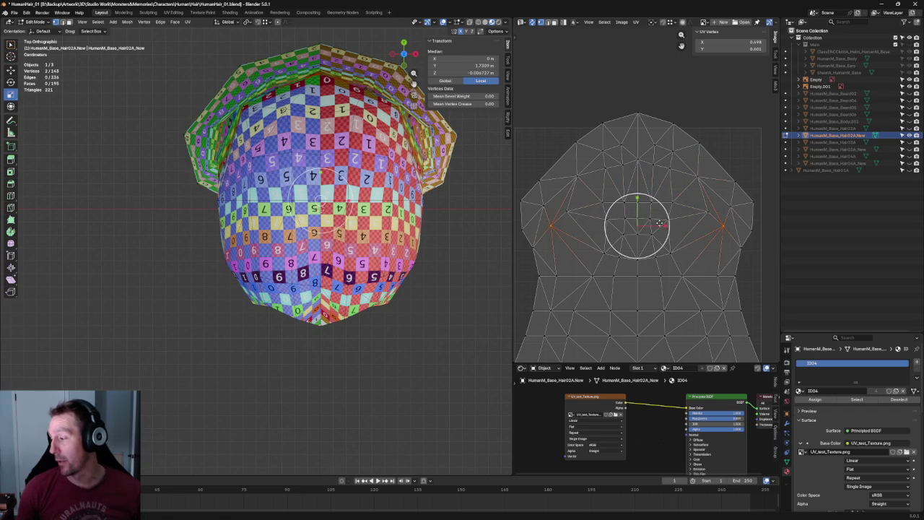
{"action": "key", "text": "s"}
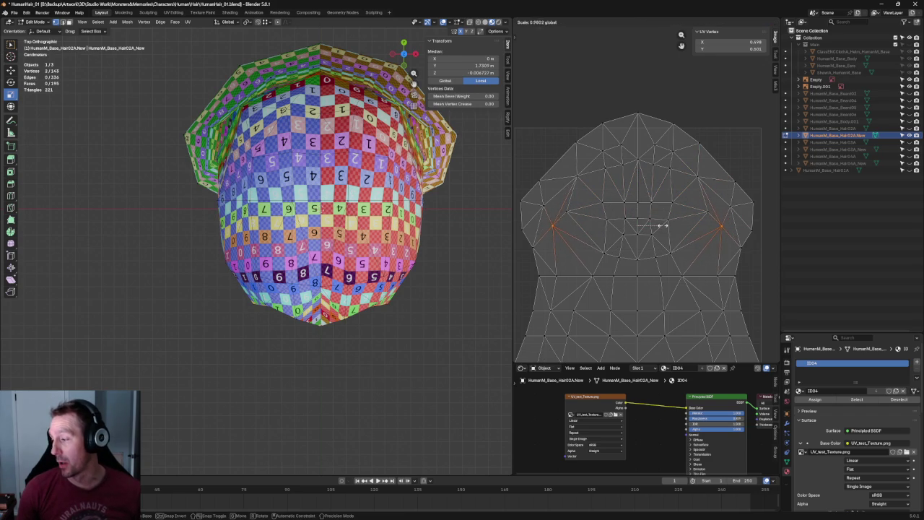
{"action": "left_click", "coordinate": [650, 200]}
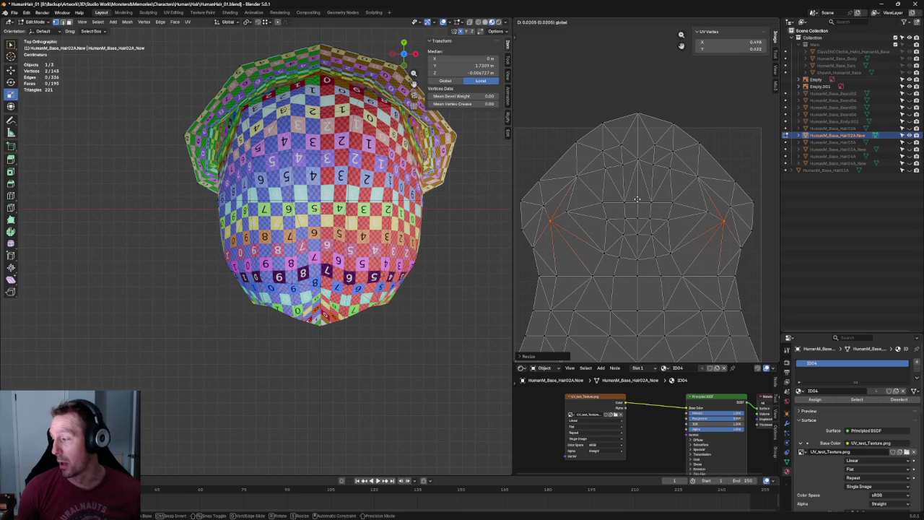
{"action": "left_click_drag", "start_coordinate": [637, 199], "coordinate": [637, 190]}
{"action": "middle_click_drag", "start_coordinate": [170, 192], "coordinate": [306, 135]}
{"action": "scroll", "coordinate": [295, 137], "scroll_direction": "down", "scroll_amount": 3}
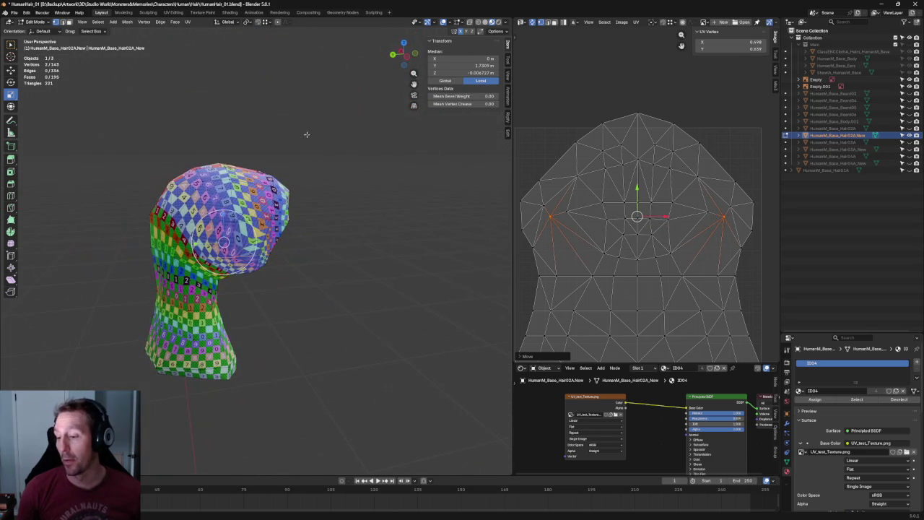
Re-unwrap the selected left and right side vertices of the island
{"action": "left_click", "coordinate": [739, 204]}
{"action": "left_click", "coordinate": [533, 201], "text": "shift"}
{"action": "key", "text": "u"}
{"action": "left_click", "coordinate": [535, 204]}
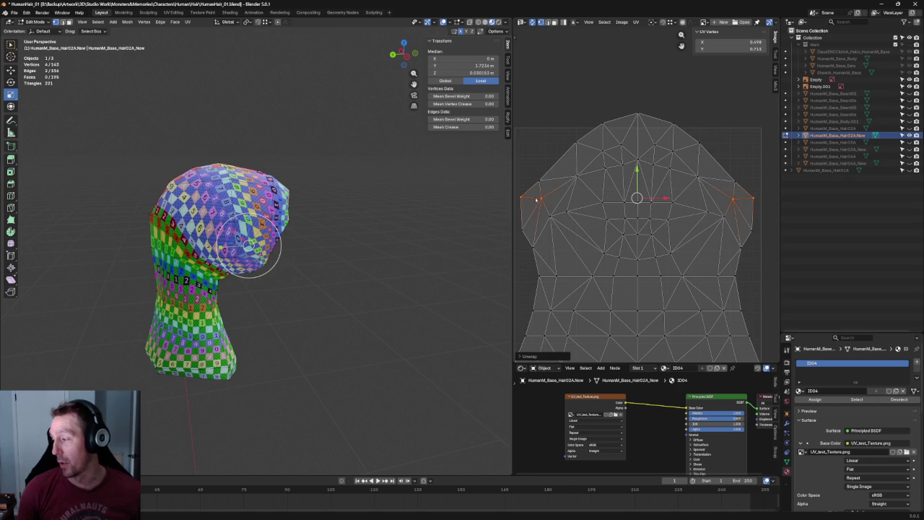
Align the four upper side vertices into one straight row
{"action": "left_click_drag", "start_coordinate": [519, 166], "coordinate": [602, 190]}
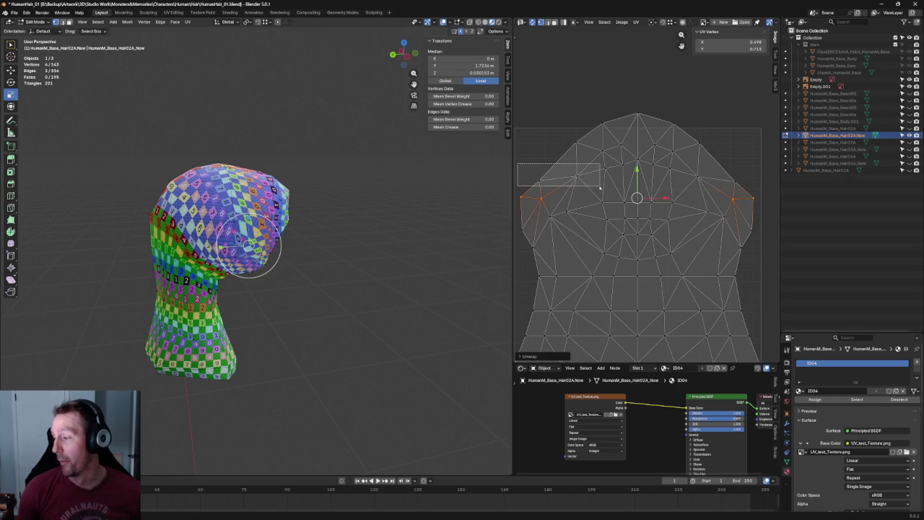
{"action": "left_click_drag", "start_coordinate": [756, 160], "coordinate": [675, 191]}
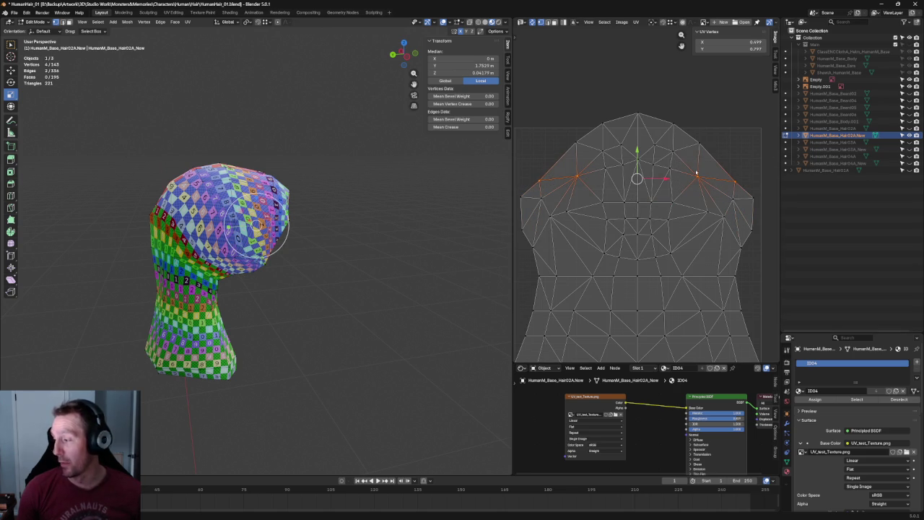
{"action": "key", "text": "shift+w"}
{"action": "left_click", "coordinate": [695, 172]}
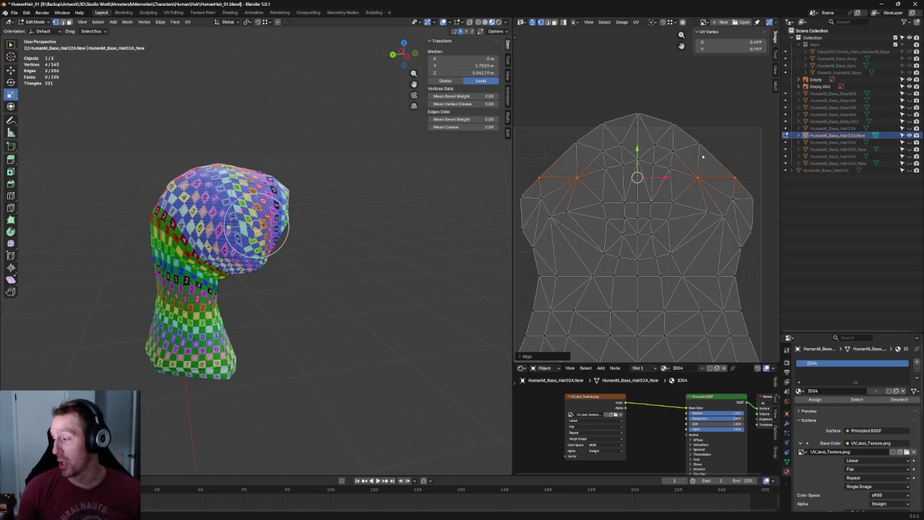
Slightly reposition the top-centre vertex of the UV island
{"action": "left_click", "coordinate": [698, 142]}
{"action": "left_click", "coordinate": [638, 160]}
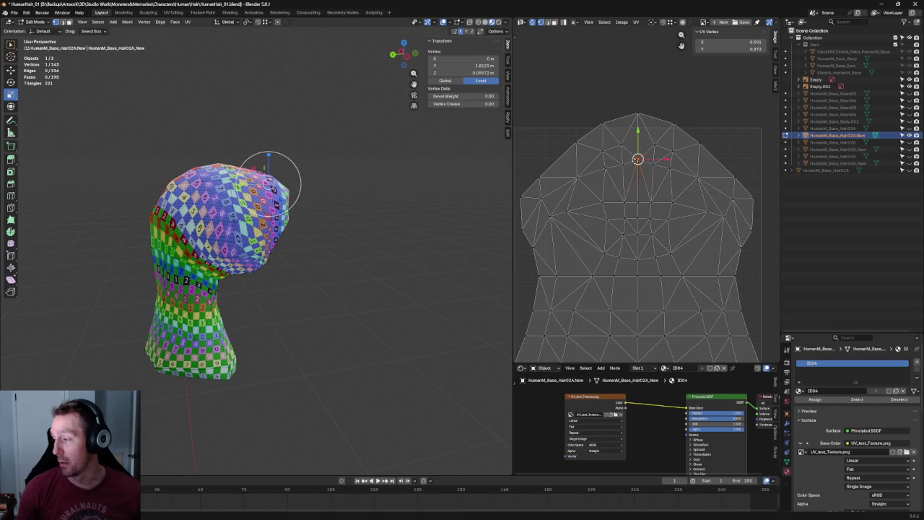
{"action": "key", "text": "g"}
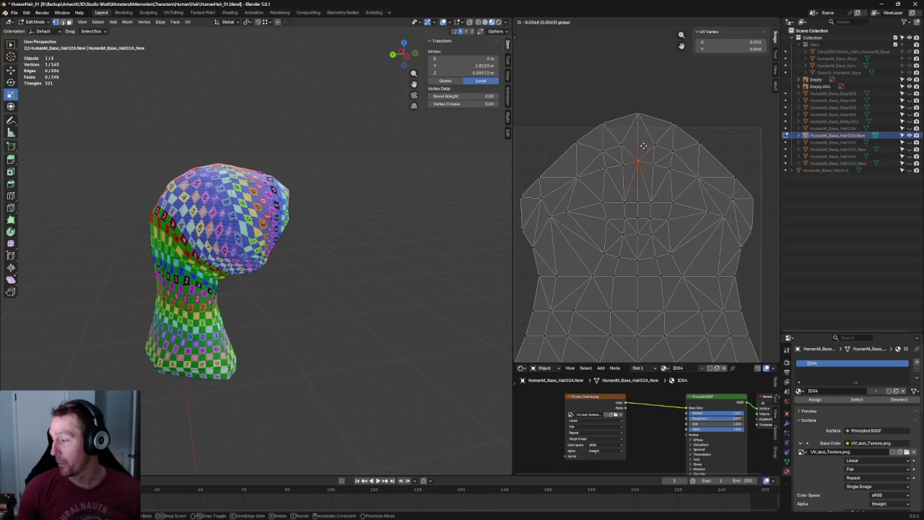
{"action": "left_click", "coordinate": [642, 146]}
{"action": "mouse_move", "coordinate": [267, 165]}
{"action": "middle_mouse_down"}
{"action": "mouse_move", "coordinate": [316, 183]}
{"action": "mouse_move", "coordinate": [367, 152]}
{"action": "middle_mouse_up"}
{"action": "scroll", "coordinate": [228, 232], "scroll_direction": "up", "scroll_amount": 5}
{"action": "scroll", "coordinate": [228, 233], "scroll_direction": "down", "scroll_amount": 3}
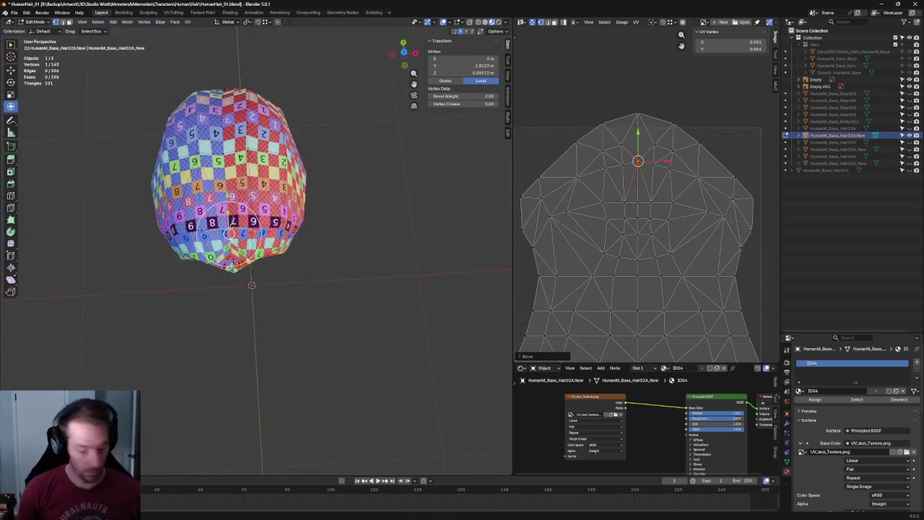
Move the selected top UV vertex slightly
{"action": "scroll", "coordinate": [217, 227], "scroll_direction": "up", "scroll_amount": 5}
{"action": "scroll", "coordinate": [196, 218], "scroll_direction": "down", "scroll_amount": 2}
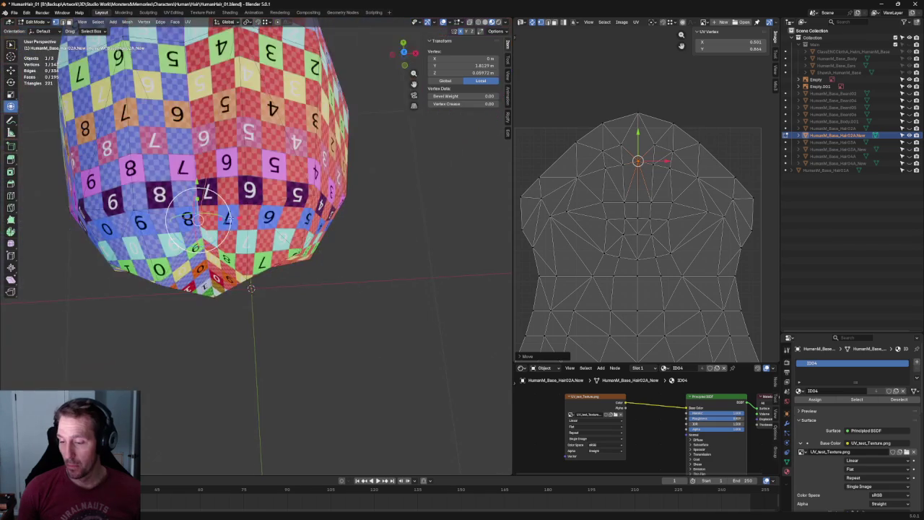
{"action": "scroll", "coordinate": [229, 219], "scroll_direction": "up", "scroll_amount": 1}
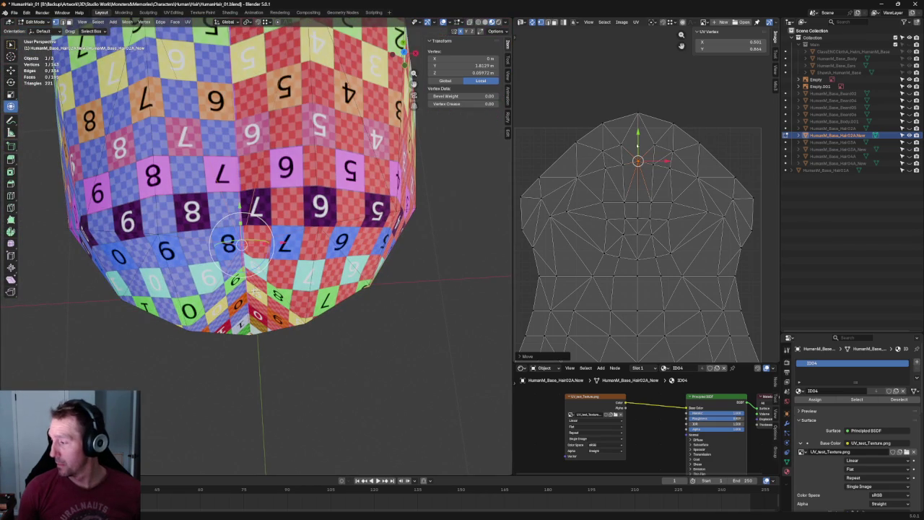
{"action": "key", "text": "g"}
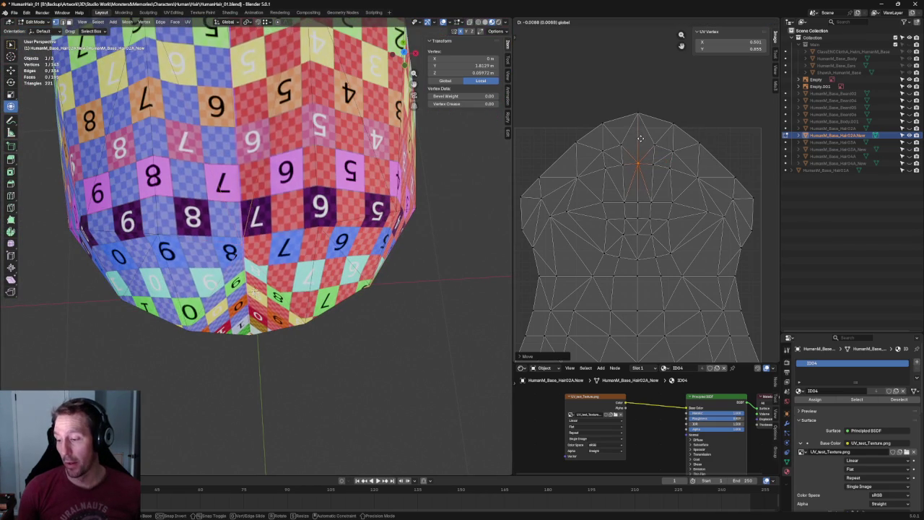
{"action": "left_click", "coordinate": [640, 137]}
Re-unwrap the vertices across the island top and shift them slightly upward
{"action": "left_click", "coordinate": [673, 123]}
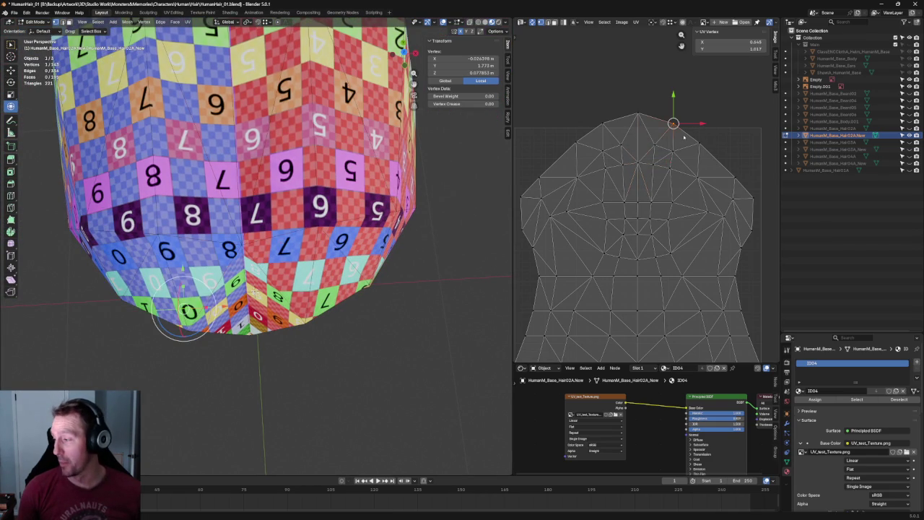
{"action": "left_click_drag", "start_coordinate": [688, 141], "coordinate": [588, 161]}
{"action": "key", "text": "u"}
{"action": "left_click", "coordinate": [628, 150]}
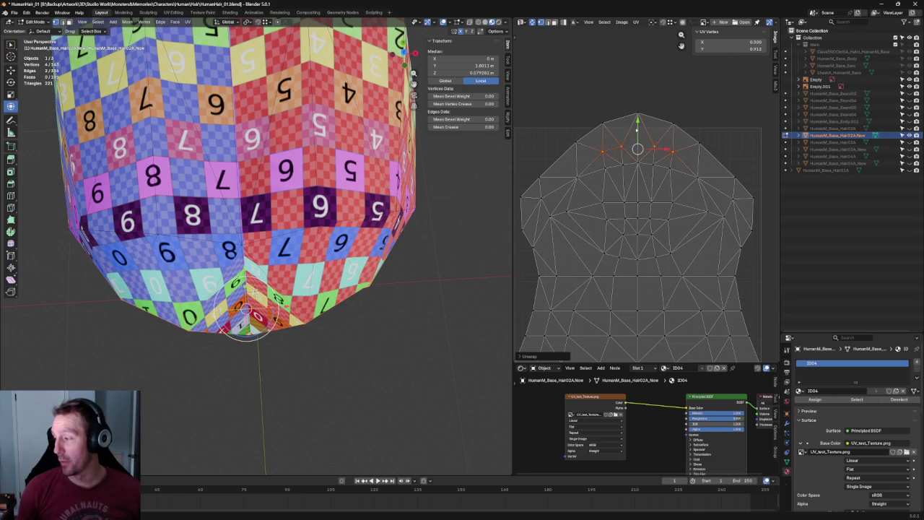
{"action": "key", "text": "g"}
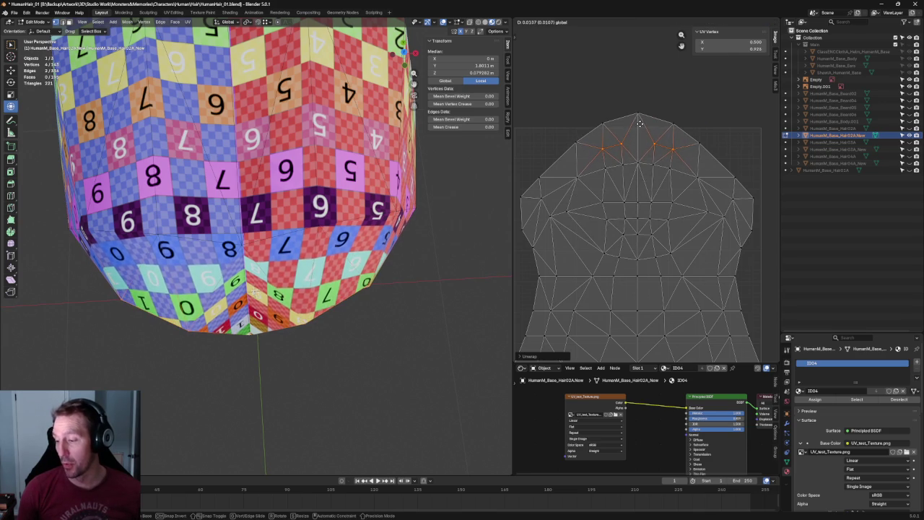
{"action": "left_click", "coordinate": [640, 124]}
{"action": "left_click_drag", "start_coordinate": [718, 78], "coordinate": [568, 171]}
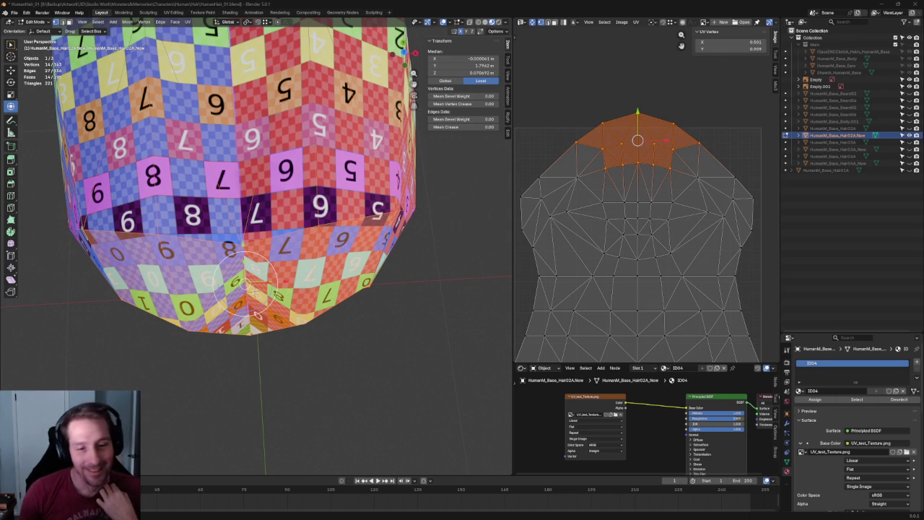
Nudge the vertex at the tip of the UV island slightly
{"action": "key", "text": "alt+a"}
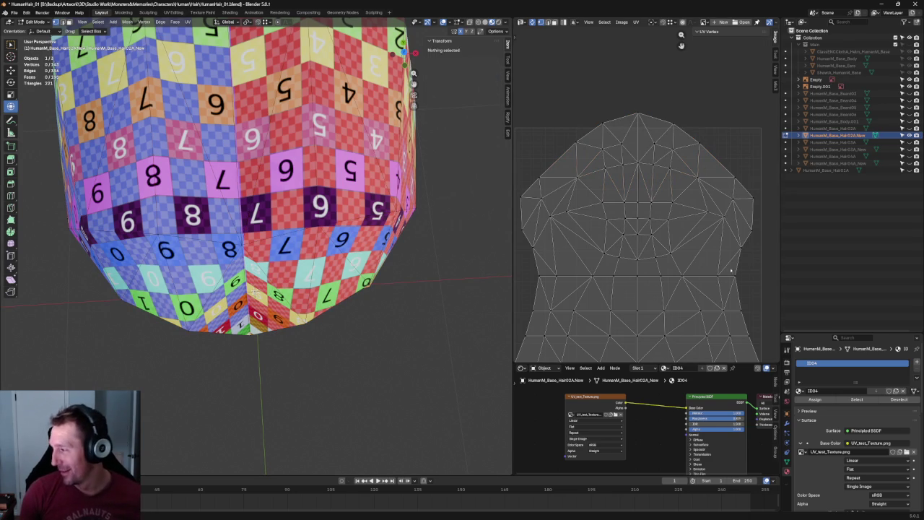
{"action": "scroll", "coordinate": [650, 123], "scroll_direction": "up", "scroll_amount": 4}
{"action": "left_click_drag", "start_coordinate": [630, 210], "coordinate": [601, 264]}
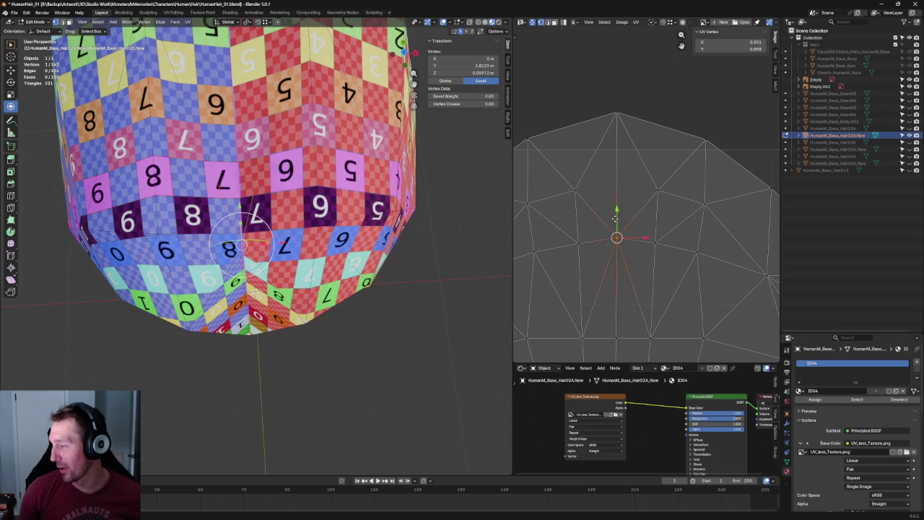
{"action": "key", "text": "g"}
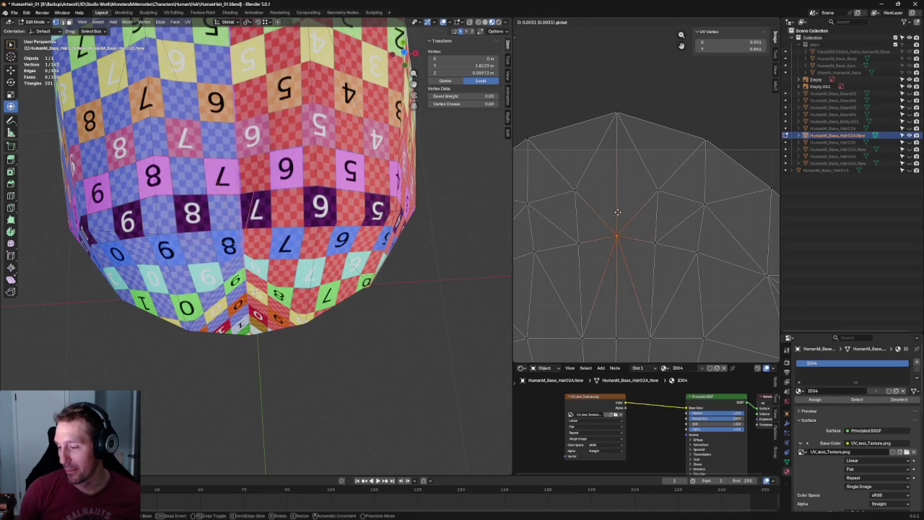
{"action": "left_click", "coordinate": [618, 212]}
{"action": "middle_click_drag", "start_coordinate": [284, 341], "coordinate": [286, 349]}
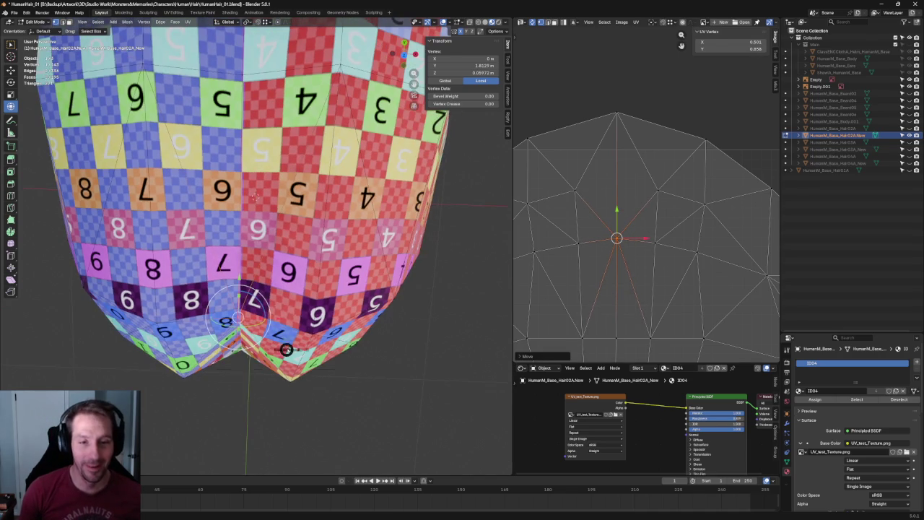
{"action": "scroll", "coordinate": [299, 326], "scroll_direction": "down", "scroll_amount": 6}
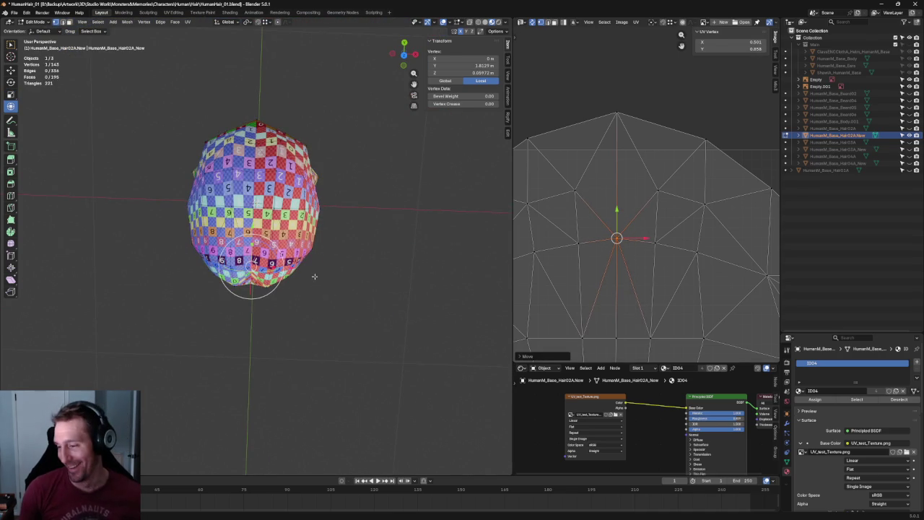
Switch the viewport to Top view and trial-move a central vertex, undoing the move
{"action": "key", "text": "KP_1"}
{"action": "key", "text": "KP_7"}
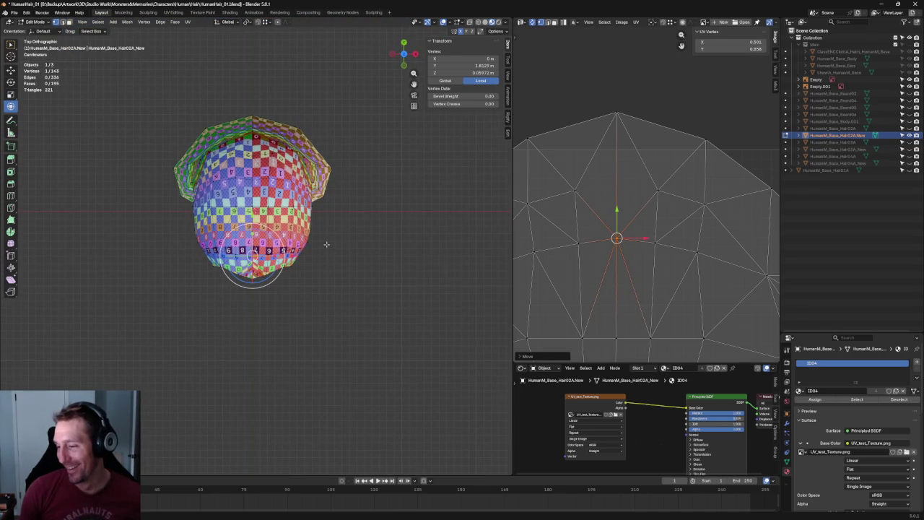
{"action": "scroll", "coordinate": [610, 220], "scroll_direction": "down", "scroll_amount": 2}
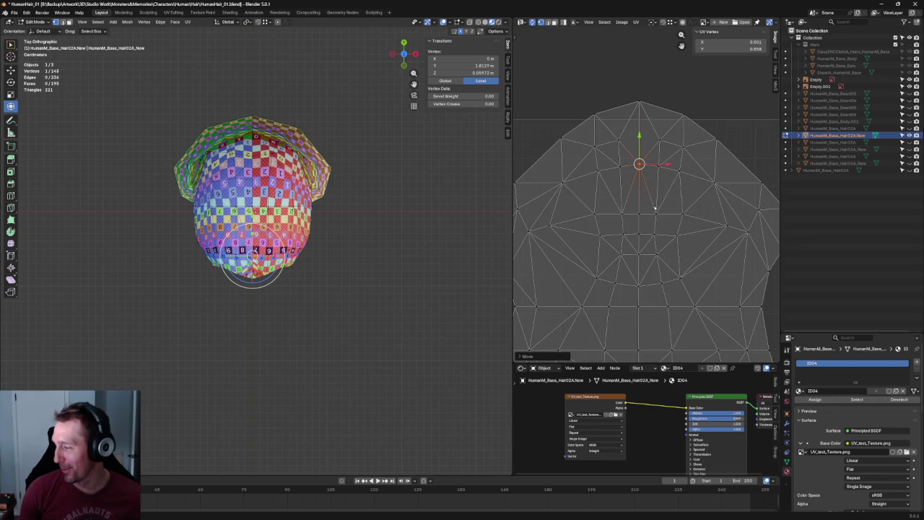
{"action": "key", "text": "g"}
{"action": "left_click", "coordinate": [638, 214]}
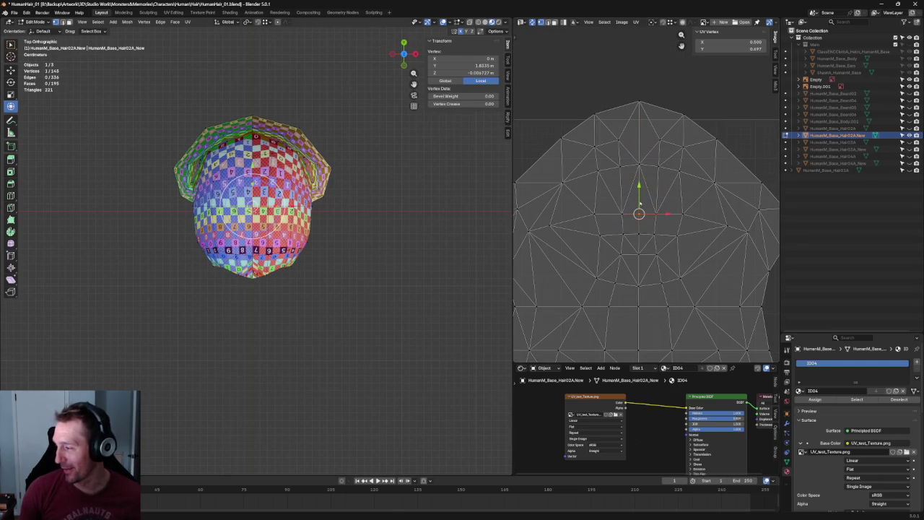
{"action": "left_click_drag", "start_coordinate": [627, 213], "coordinate": [670, 213]}
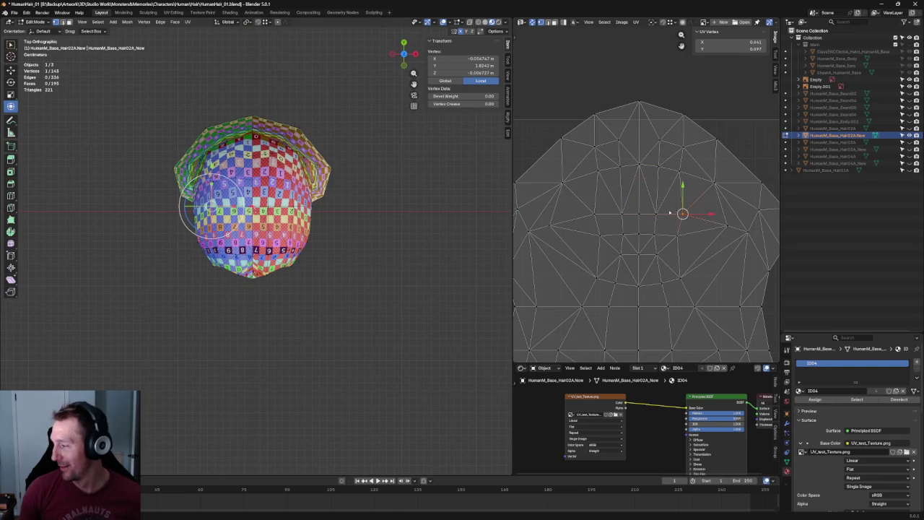
{"action": "key", "text": "ctrl+z"}
{"action": "key", "text": "ctrl+z"}
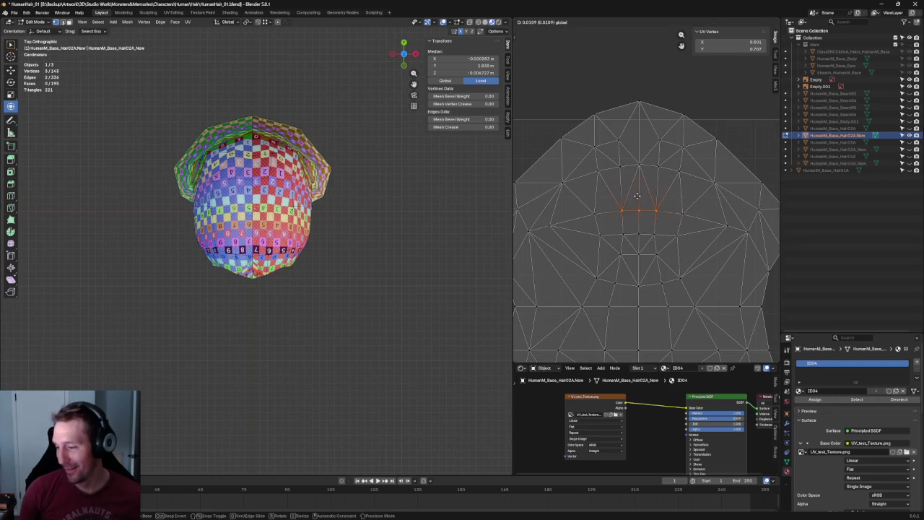
{"action": "key", "text": "ctrl+shift+z"}
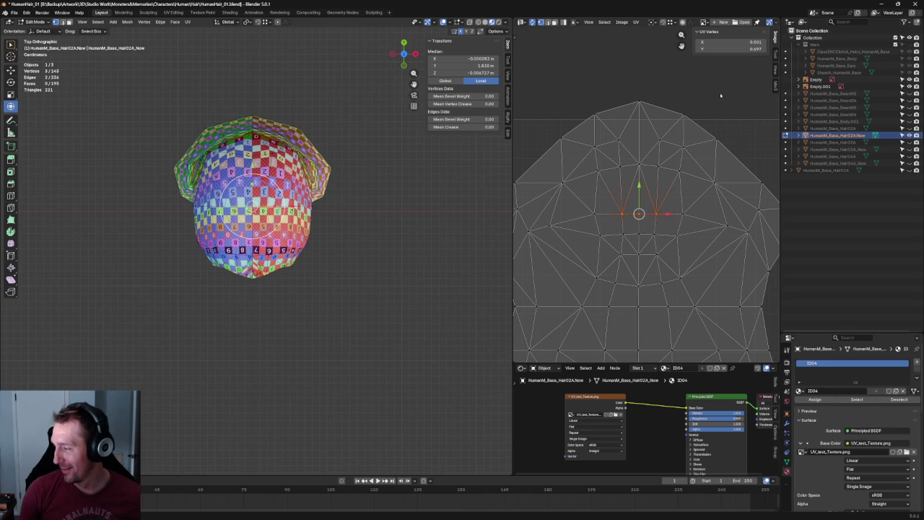
{"action": "left_click", "coordinate": [720, 94]}
{"action": "scroll", "coordinate": [708, 126], "scroll_direction": "down", "scroll_amount": 2}
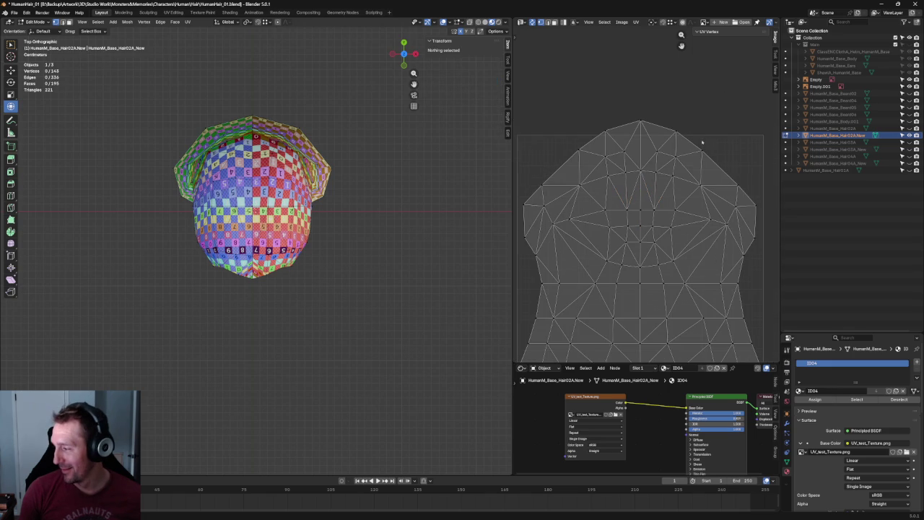
Try straightening a horizontal edge loop across the island, then undo it
{"action": "left_click", "coordinate": [654, 226], "text": "alt"}
{"action": "key", "text": "j"}
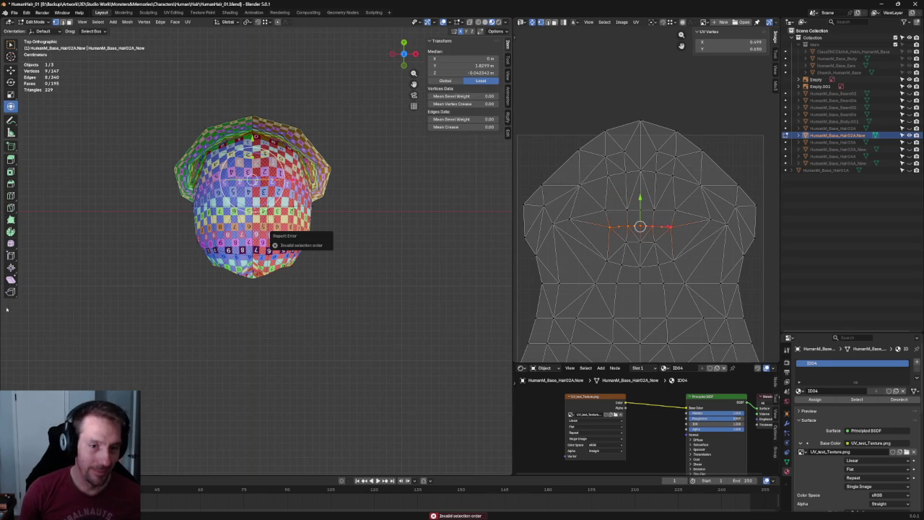
{"action": "scroll", "coordinate": [617, 186], "scroll_direction": "up", "scroll_amount": 3}
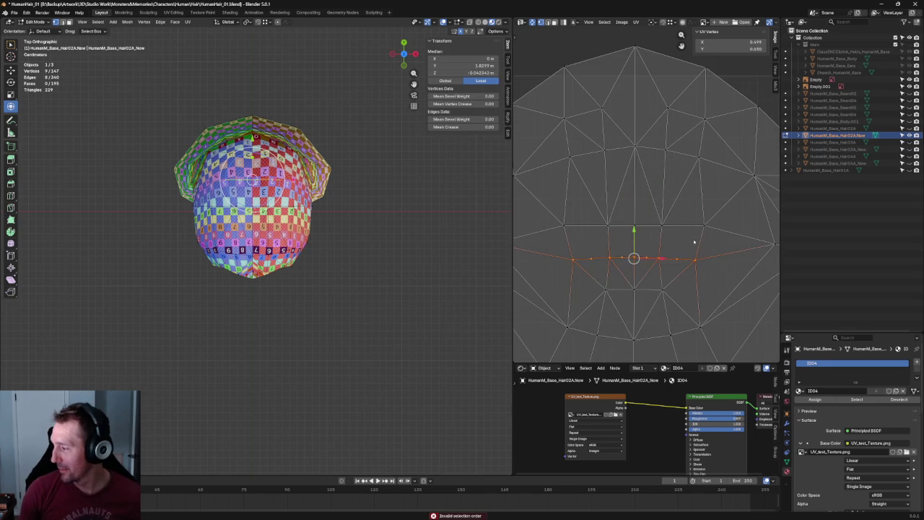
{"action": "key", "text": "shift+w"}
{"action": "key", "text": "ctrl+z"}
{"action": "middle_click_drag", "start_coordinate": [353, 219], "coordinate": [334, 213]}
Move the three selected centre UV vertices about 0.013 lower and deselect all
{"action": "key", "text": "g"}
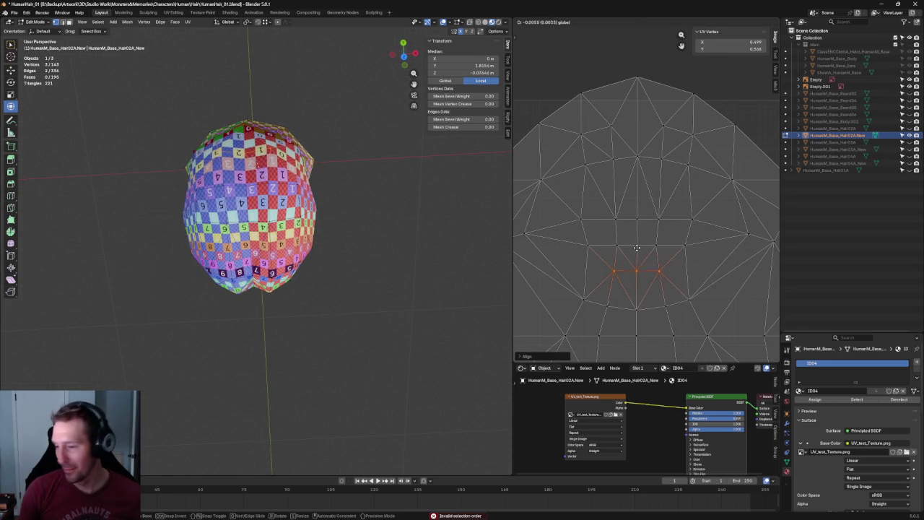
{"action": "left_click", "coordinate": [635, 252]}
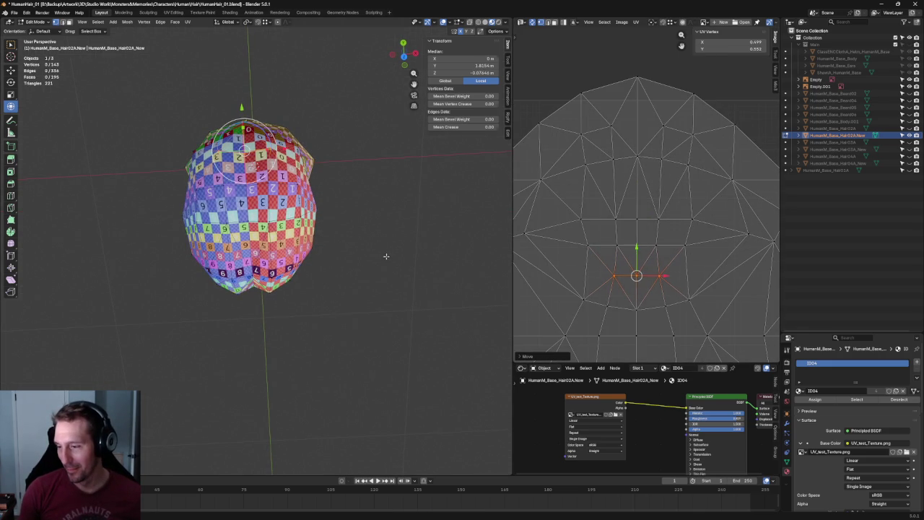
{"action": "key", "text": "alt+a"}
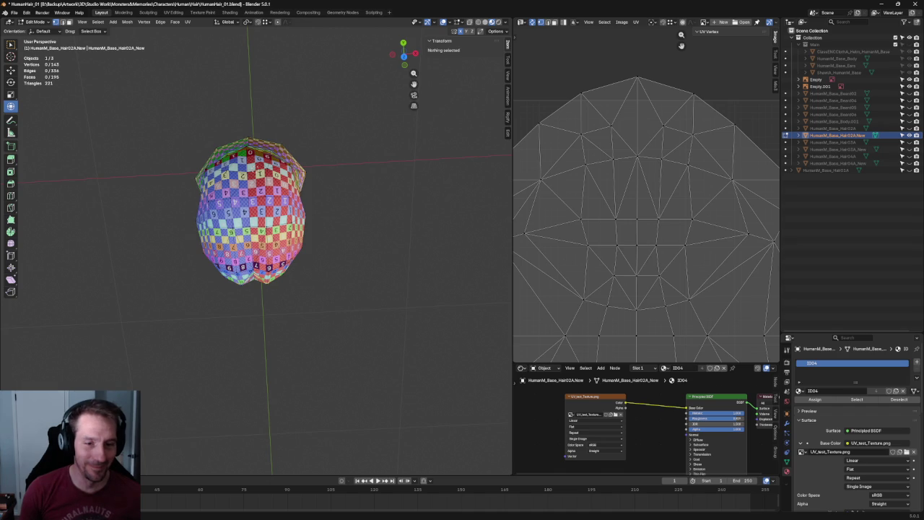
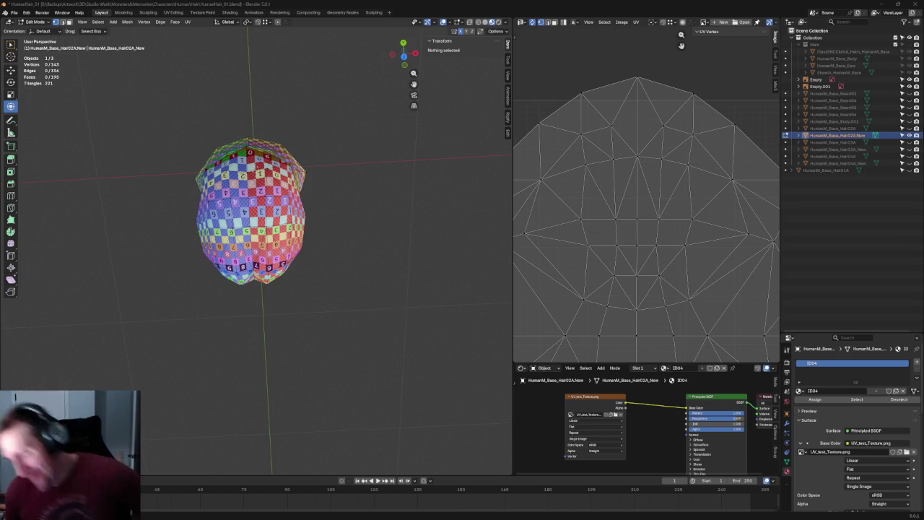
Inspect the hair's neck and bottom against the reference sketch in side view, then return to perspective
{"action": "mouse_move", "coordinate": [436, 268]}
{"action": "middle_mouse_down"}
{"action": "mouse_move", "coordinate": [365, 178]}
{"action": "mouse_move", "coordinate": [291, 157]}
{"action": "middle_mouse_up"}
{"action": "key", "text": "KP_3"}
{"action": "scroll", "coordinate": [436, 285], "scroll_direction": "up", "scroll_amount": 3}
{"action": "mouse_move", "coordinate": [436, 286]}
{"action": "middle_mouse_down", "text": "shift"}
{"action": "mouse_move", "coordinate": [361, 203]}
{"action": "mouse_move", "coordinate": [398, 333]}
{"action": "middle_mouse_up", "text": "shift"}
{"action": "scroll", "coordinate": [339, 205], "scroll_direction": "down", "scroll_amount": 3}
{"action": "scroll", "coordinate": [339, 204], "scroll_direction": "down", "scroll_amount": 2}
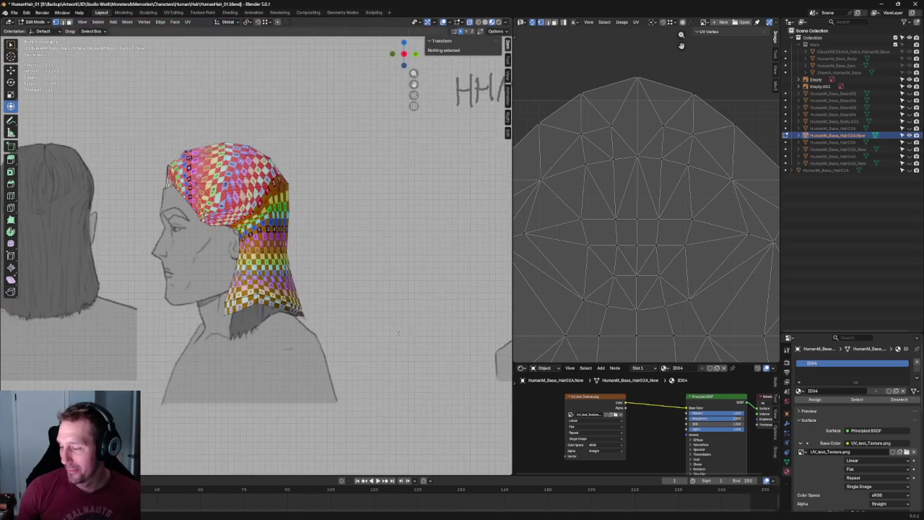
{"action": "mouse_move", "coordinate": [432, 258]}
{"action": "middle_mouse_down"}
{"action": "mouse_move", "coordinate": [385, 270]}
{"action": "mouse_move", "coordinate": [375, 283]}
{"action": "middle_mouse_up"}
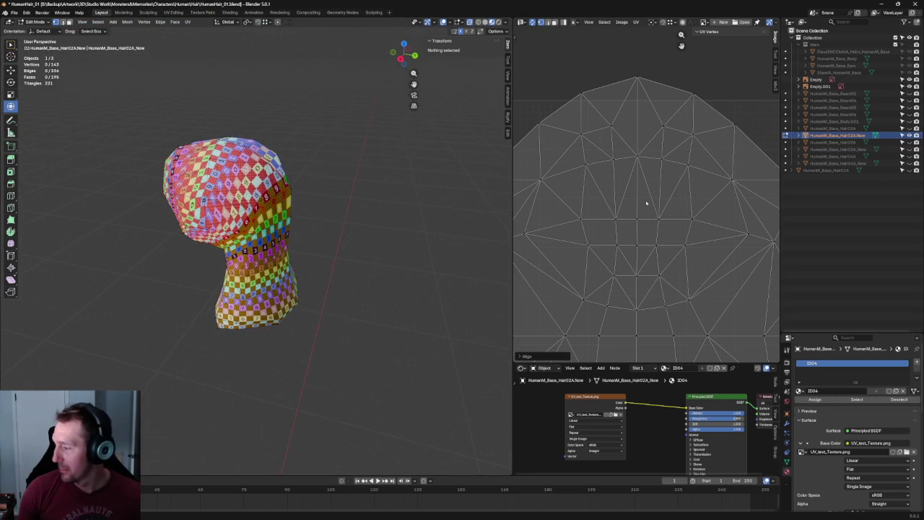
Select the top horizontal loop of UV vertices and re-unwrap it
{"action": "left_click_drag", "start_coordinate": [712, 204], "coordinate": [575, 234]}
{"action": "scroll", "coordinate": [562, 233], "scroll_direction": "down", "scroll_amount": 2}
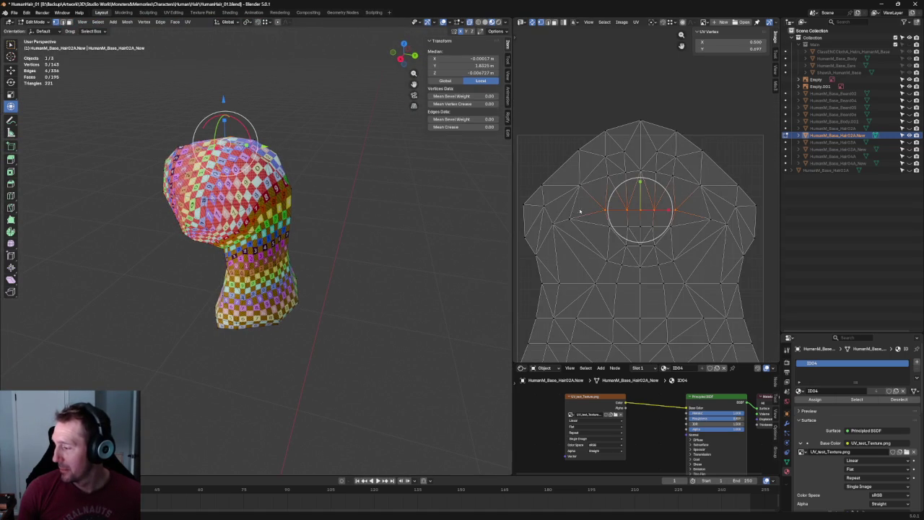
{"action": "left_click", "coordinate": [578, 213]}
{"action": "left_click", "coordinate": [618, 209], "text": "alt"}
{"action": "key", "text": "u"}
{"action": "left_click", "coordinate": [617, 210]}
{"action": "key", "text": "u"}
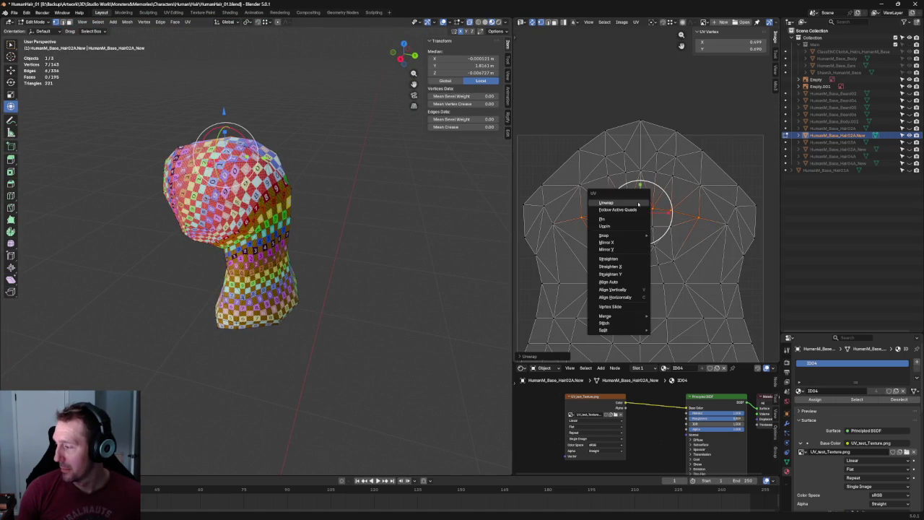
{"action": "left_click", "coordinate": [632, 202]}
Straighten the top UV row into a level line with Align and raise it higher
{"action": "key", "text": "g"}
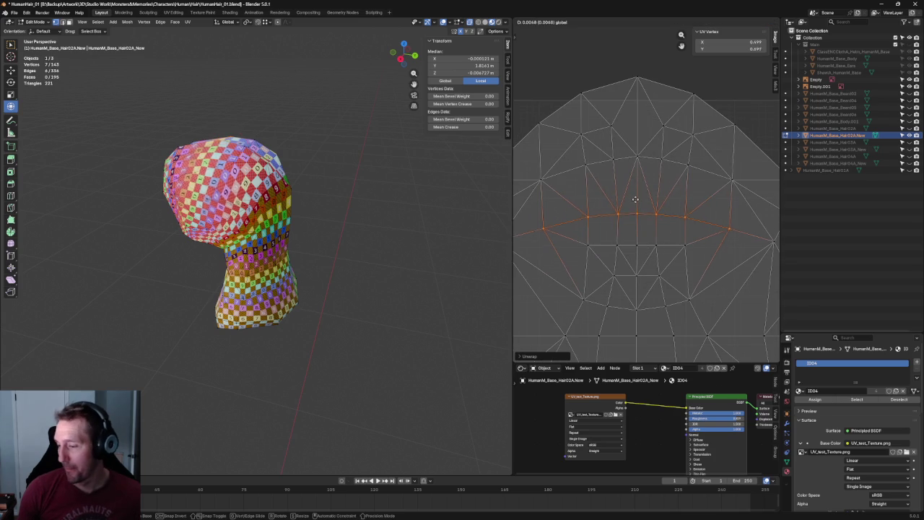
{"action": "left_click", "coordinate": [637, 200]}
{"action": "key", "text": "shift+w"}
{"action": "left_click", "coordinate": [686, 212]}
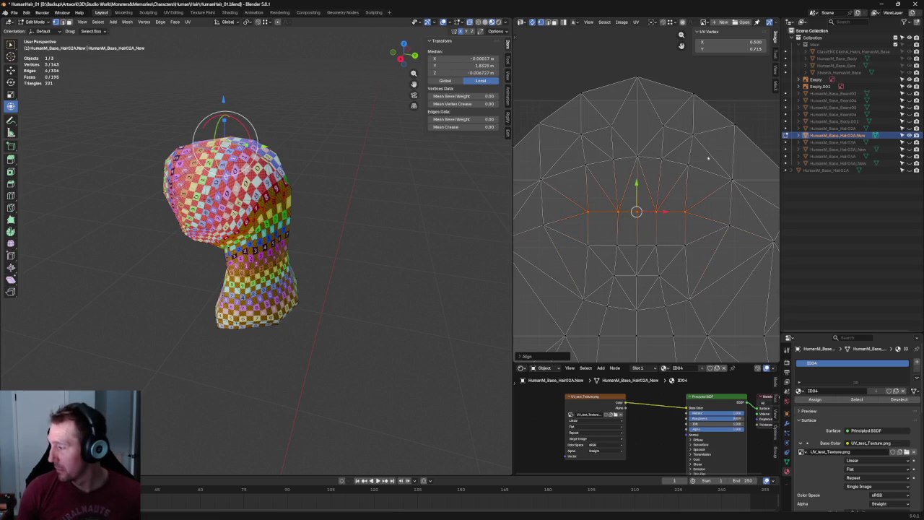
{"action": "key", "text": "g"}
{"action": "left_click", "coordinate": [631, 184]}
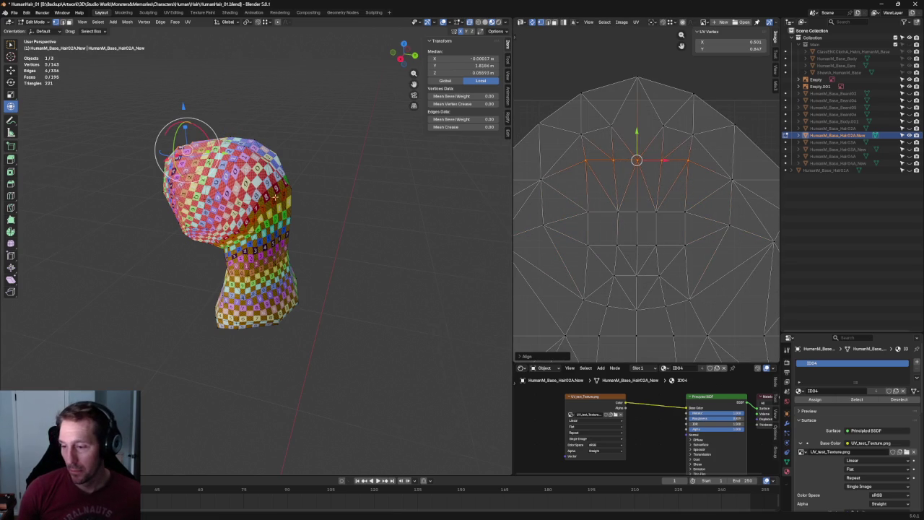
Nudge the row up again and re-unwrap with two additional UV vertices selected
{"action": "middle_click_drag", "start_coordinate": [258, 187], "coordinate": [310, 192]}
{"action": "scroll", "coordinate": [667, 188], "scroll_direction": "down", "scroll_amount": 2}
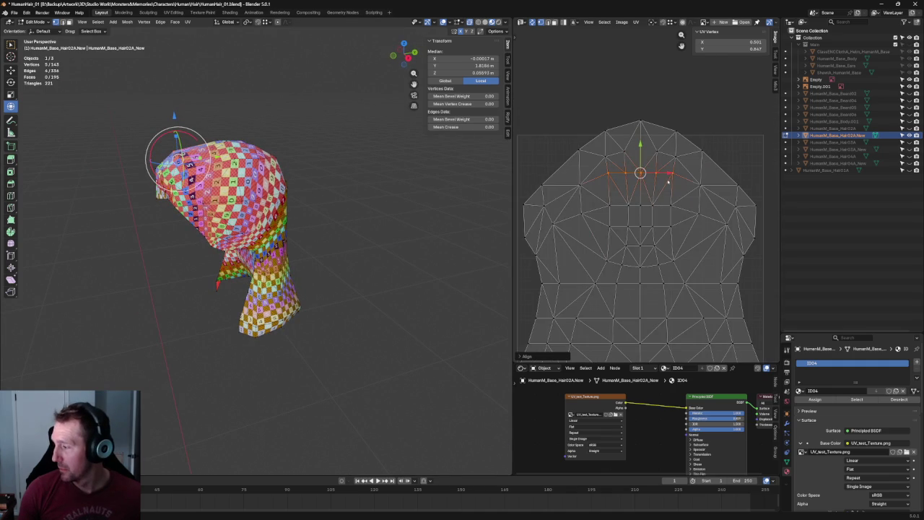
{"action": "key", "text": "g"}
{"action": "left_click", "coordinate": [642, 158]}
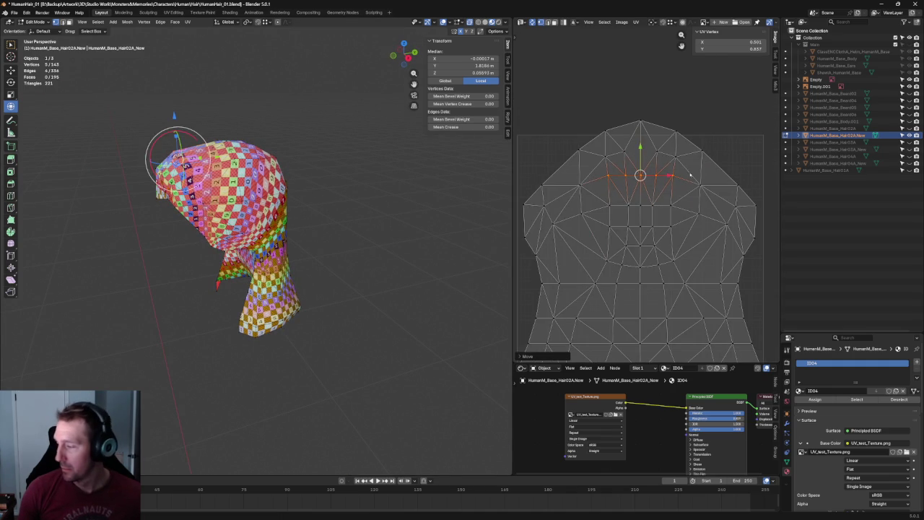
{"action": "left_click", "coordinate": [181, 177]}
{"action": "left_click", "coordinate": [582, 187], "text": "shift"}
{"action": "key", "text": "u"}
{"action": "left_click", "coordinate": [591, 189]}
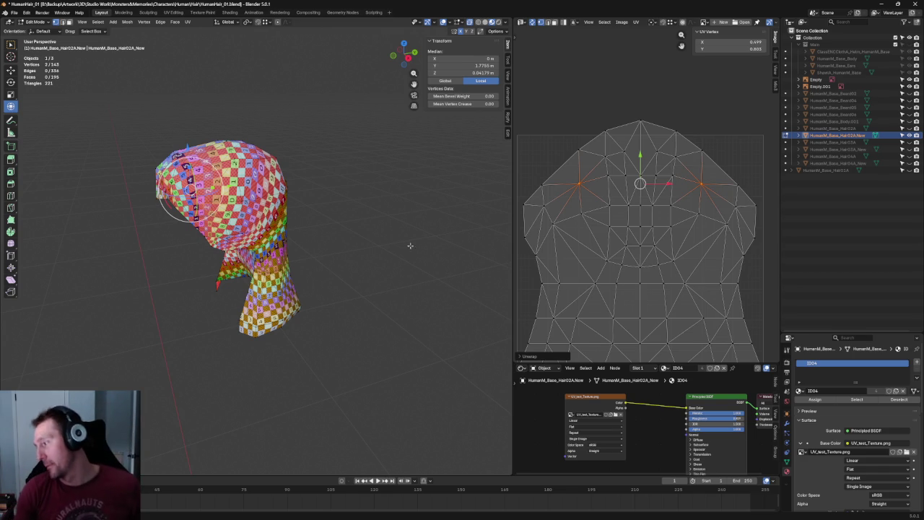
Re-unwrap the UV vertices along the island's left and right edges
{"action": "scroll", "coordinate": [650, 108], "scroll_direction": "up", "scroll_amount": 2}
{"action": "scroll", "coordinate": [635, 144], "scroll_direction": "down", "scroll_amount": 2}
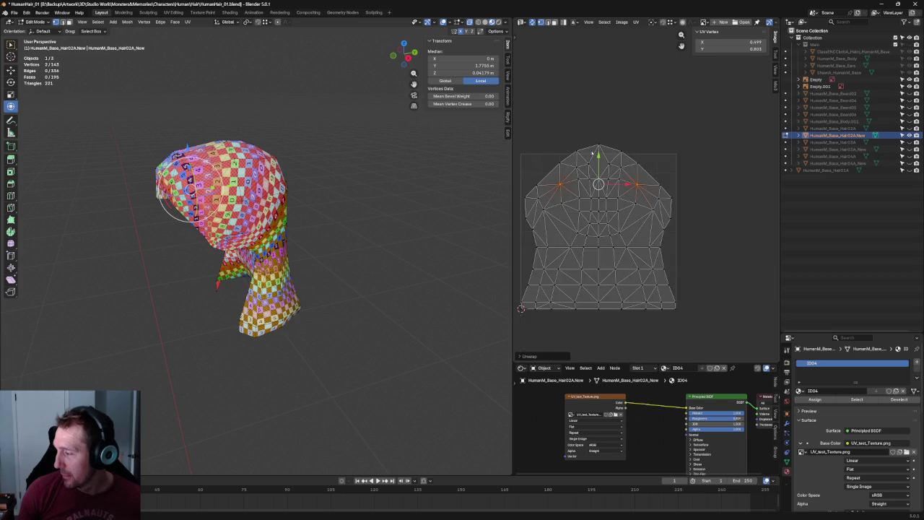
{"action": "scroll", "coordinate": [623, 157], "scroll_direction": "up", "scroll_amount": 2}
{"action": "scroll", "coordinate": [644, 175], "scroll_direction": "down", "scroll_amount": 1}
{"action": "scroll", "coordinate": [586, 141], "scroll_direction": "up", "scroll_amount": 1}
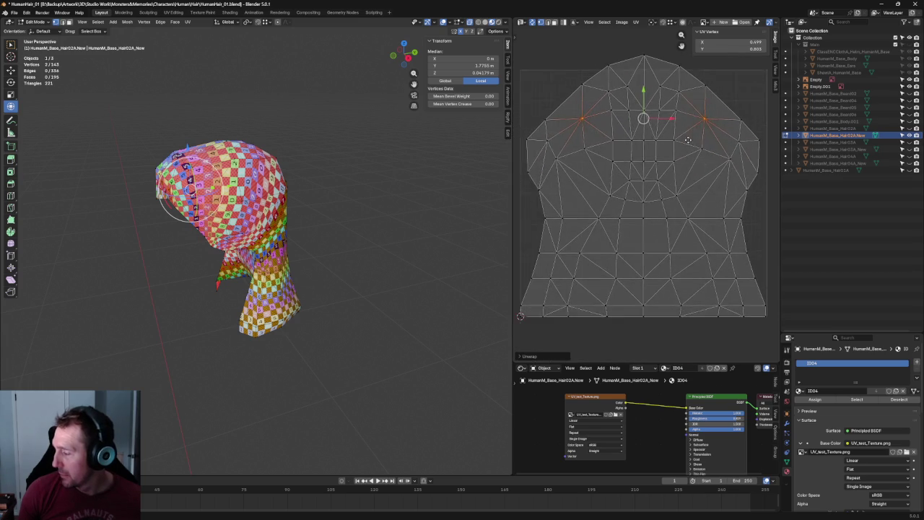
{"action": "middle_click_drag", "start_coordinate": [202, 187], "coordinate": [238, 163]}
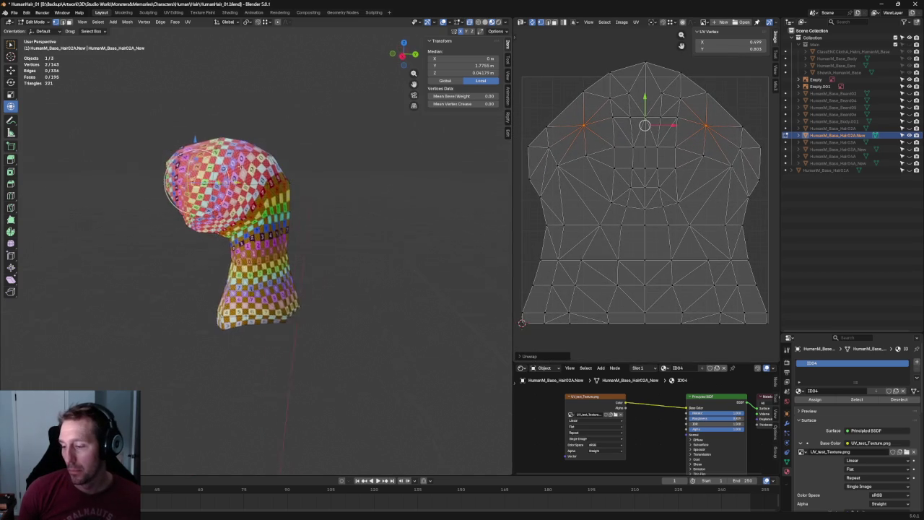
{"action": "middle_click_drag", "start_coordinate": [639, 198], "coordinate": [636, 200]}
{"action": "scroll", "coordinate": [636, 200], "scroll_direction": "down", "scroll_amount": 1}
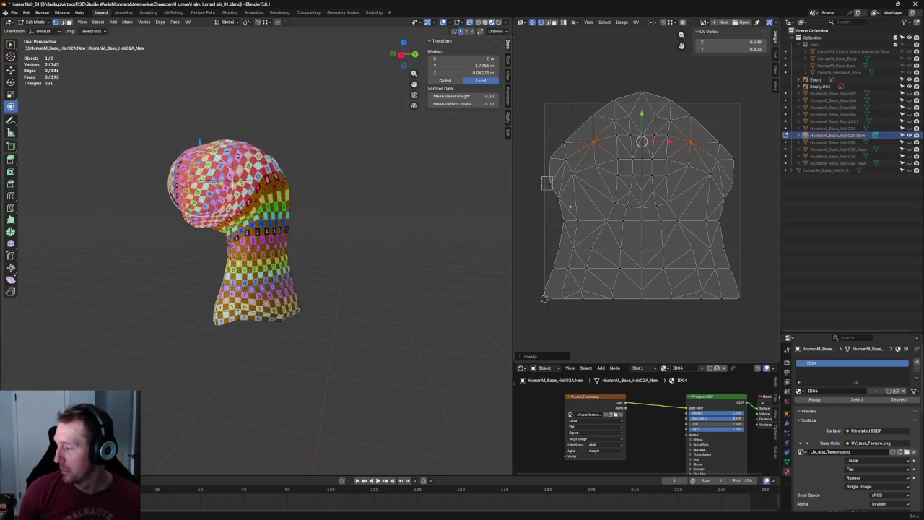
{"action": "left_click", "coordinate": [552, 190]}
{"action": "left_click_drag", "start_coordinate": [746, 175], "coordinate": [717, 205]}
{"action": "key", "text": "u"}
{"action": "left_click", "coordinate": [717, 203]}
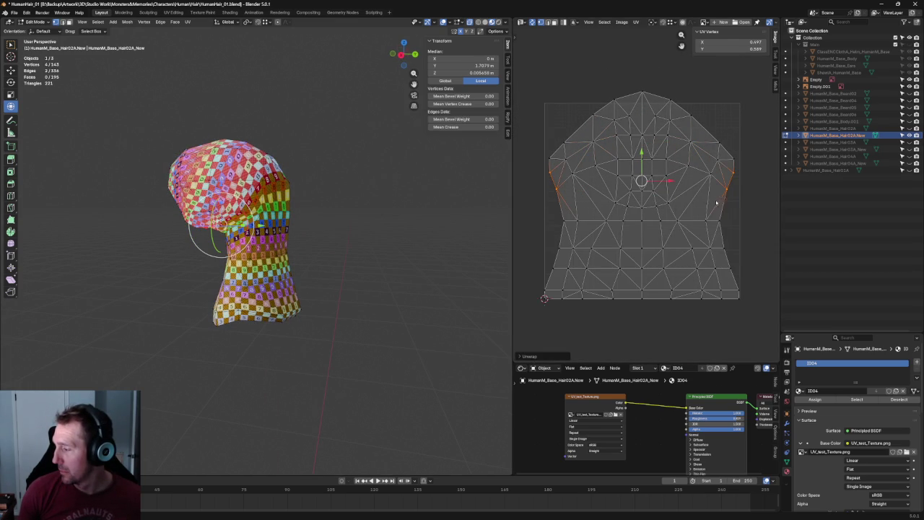
Re-unwrap the horizontal UV row at the neck
{"action": "left_click_drag", "start_coordinate": [543, 211], "coordinate": [714, 235]}
{"action": "key", "text": "u"}
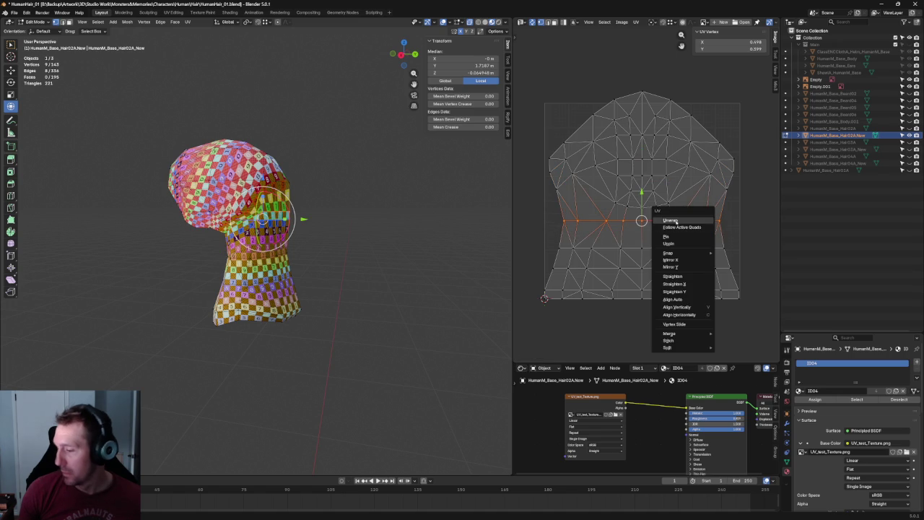
{"action": "key", "text": "Escape"}
{"action": "key", "text": "u"}
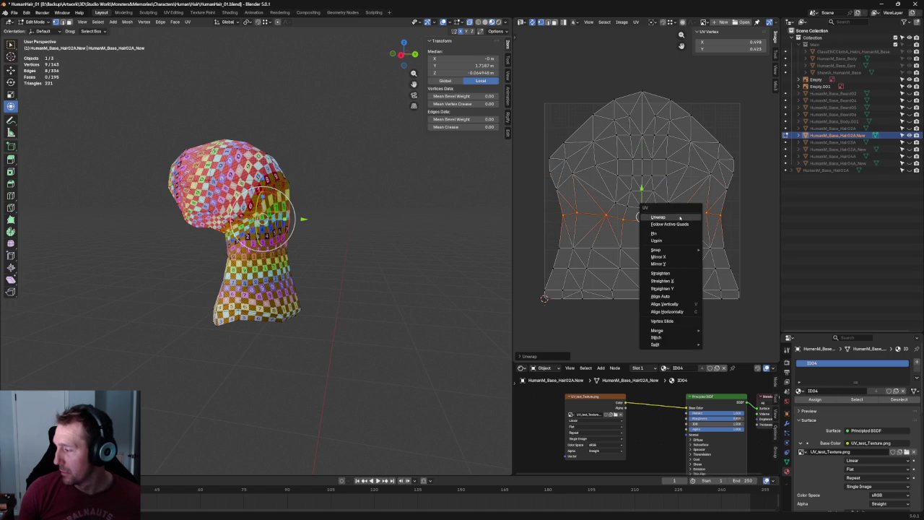
{"action": "left_click", "coordinate": [679, 216]}
Re-unwrap the face patch above the neck row, then deselect everything
{"action": "left_click_drag", "start_coordinate": [679, 173], "coordinate": [611, 215]}
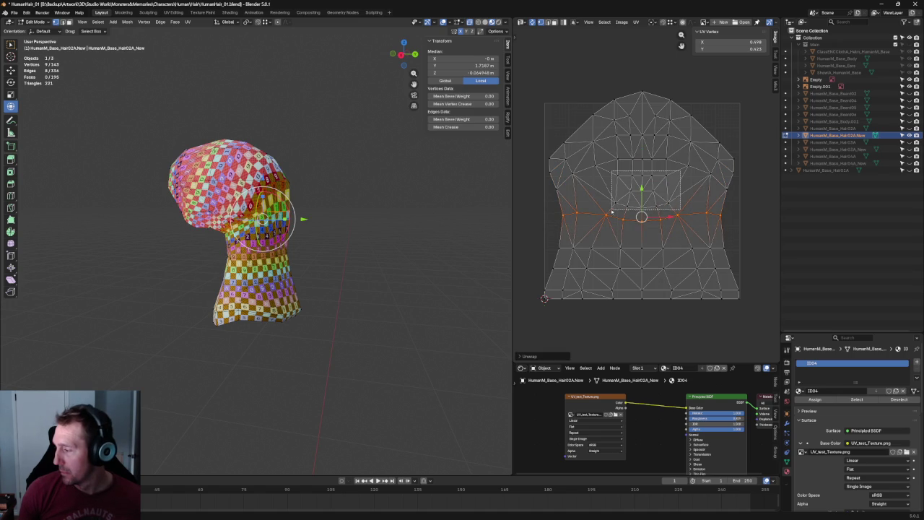
{"action": "key", "text": "u"}
{"action": "left_click", "coordinate": [622, 207]}
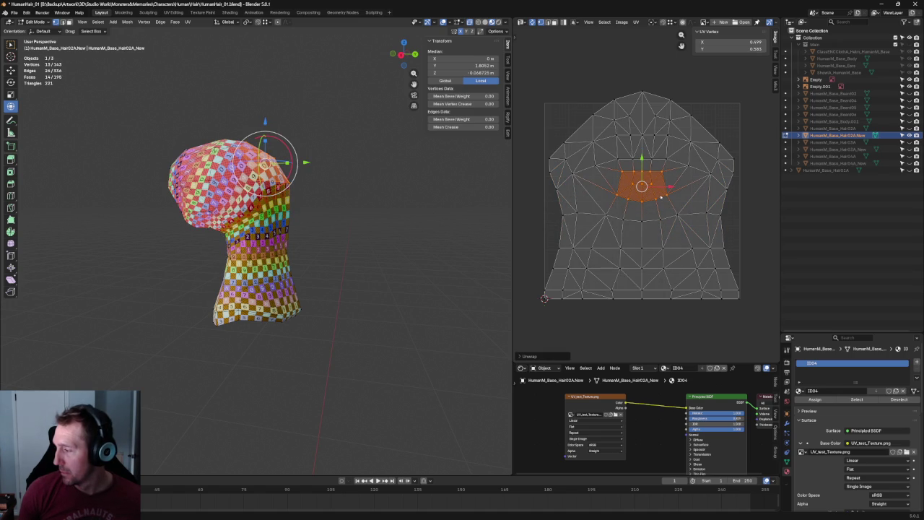
{"action": "key", "text": "alt+a"}
{"action": "scroll", "coordinate": [245, 217], "scroll_direction": "up", "scroll_amount": 5}
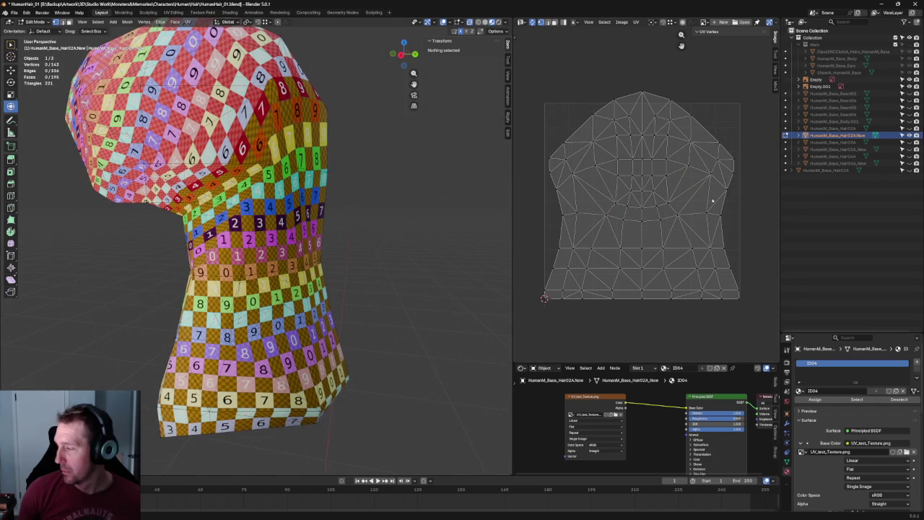
Re-unwrap the horizontal UV row at the neck
{"action": "left_click", "coordinate": [724, 213]}
{"action": "left_click_drag", "start_coordinate": [742, 209], "coordinate": [543, 234]}
{"action": "key", "text": "u"}
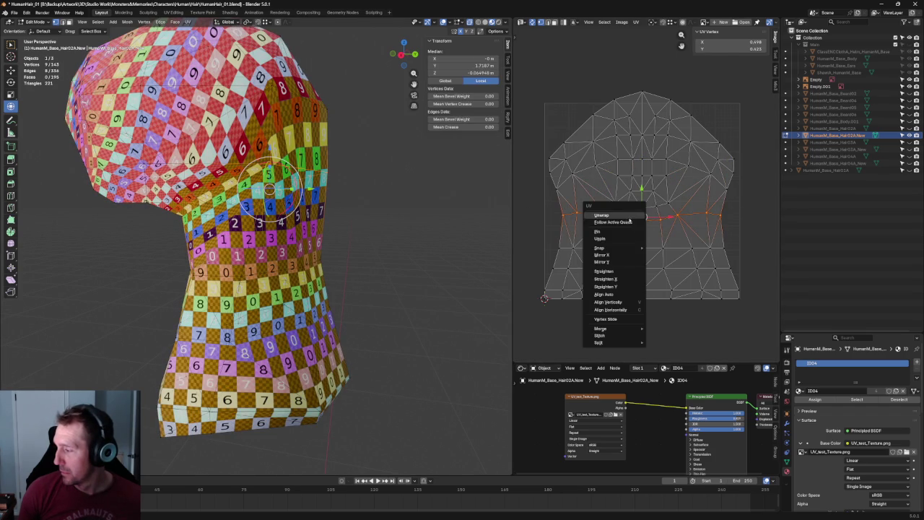
{"action": "left_click", "coordinate": [630, 216]}
{"action": "left_click", "coordinate": [623, 219]}
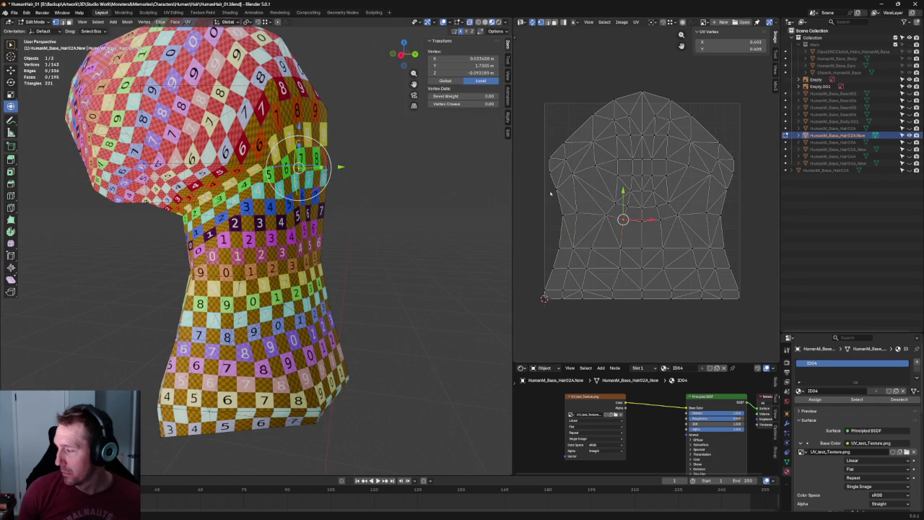
Re-unwrap the face patches on the island's left and right sides
{"action": "left_click_drag", "start_coordinate": [555, 172], "coordinate": [581, 227]}
{"action": "left_click_drag", "start_coordinate": [737, 173], "coordinate": [703, 199]}
{"action": "key", "text": "u"}
{"action": "left_click", "coordinate": [653, 198]}
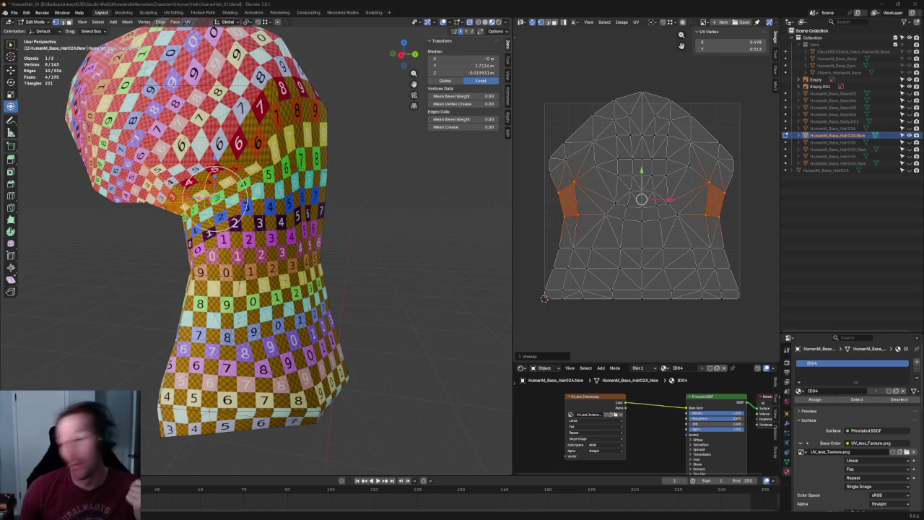
Straighten the row of UV vertices across the neck into a horizontal line
{"action": "scroll", "coordinate": [683, 160], "scroll_direction": "up", "scroll_amount": 1}
{"action": "scroll", "coordinate": [682, 159], "scroll_direction": "up", "scroll_amount": 2}
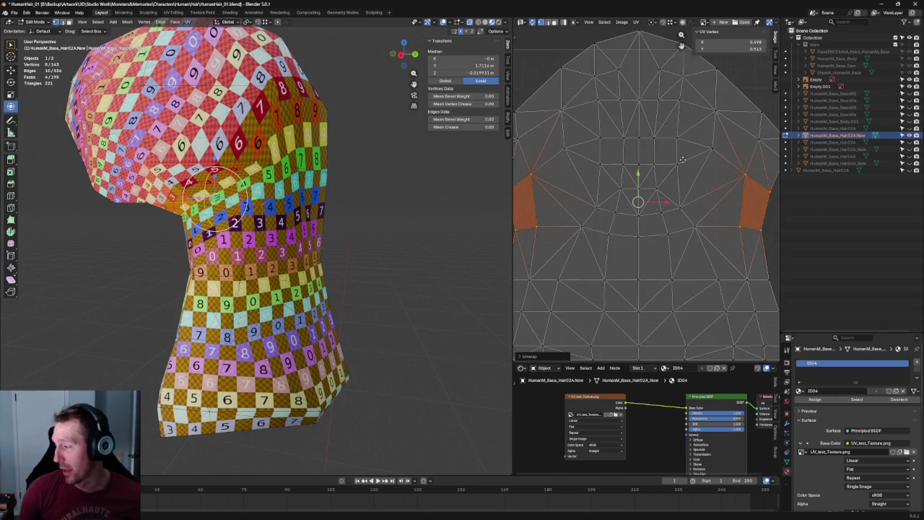
{"action": "left_click_drag", "start_coordinate": [690, 231], "coordinate": [571, 277]}
{"action": "scroll", "coordinate": [701, 233], "scroll_direction": "down", "scroll_amount": 4}
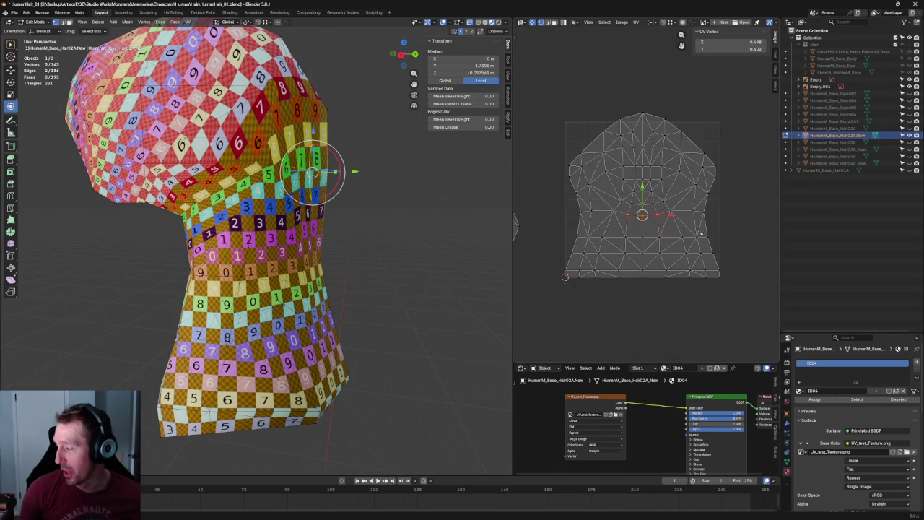
{"action": "left_click", "coordinate": [698, 211], "text": "shift"}
{"action": "left_click", "coordinate": [615, 224], "text": "shift"}
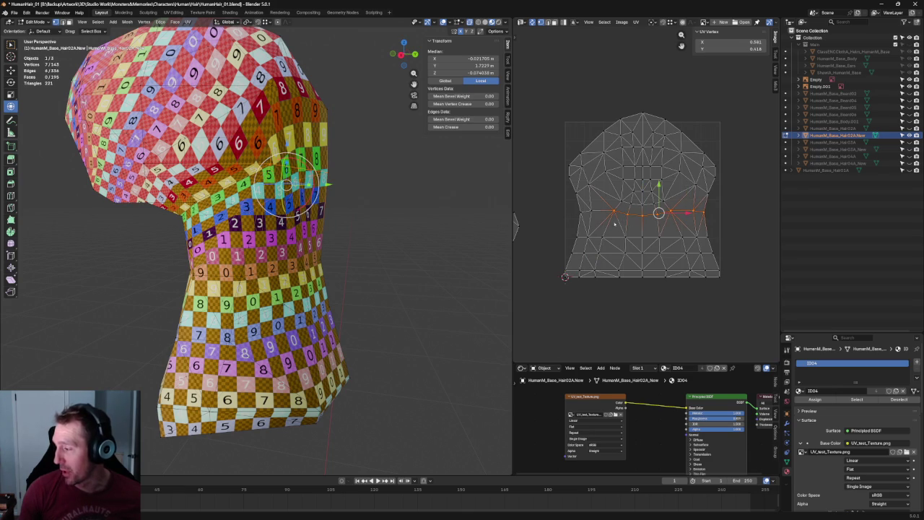
{"action": "left_click", "coordinate": [640, 232]}
{"action": "scroll", "coordinate": [650, 231], "scroll_direction": "up", "scroll_amount": 2}
{"action": "left_click_drag", "start_coordinate": [674, 225], "coordinate": [565, 257]}
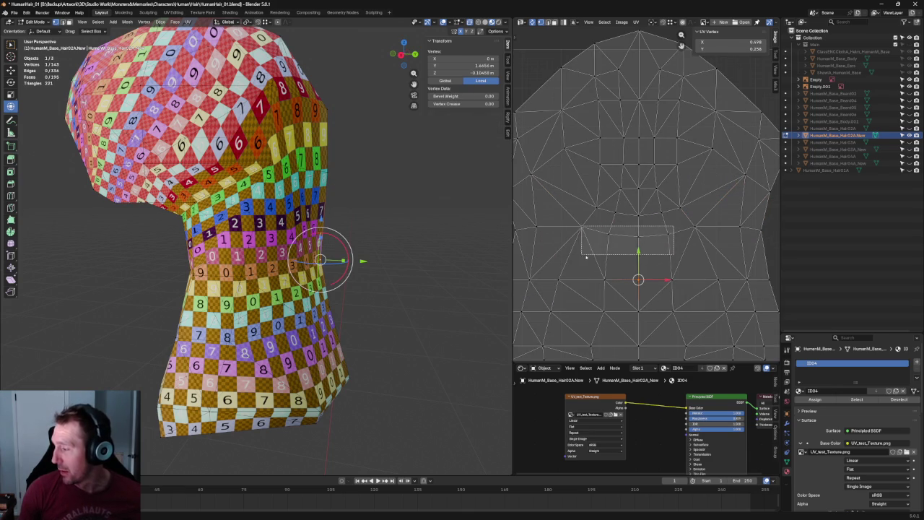
{"action": "key", "text": "shift+w"}
{"action": "left_click", "coordinate": [667, 196]}
Straighten the vertex row across the upper head horizontally
{"action": "left_click_drag", "start_coordinate": [676, 205], "coordinate": [601, 225]}
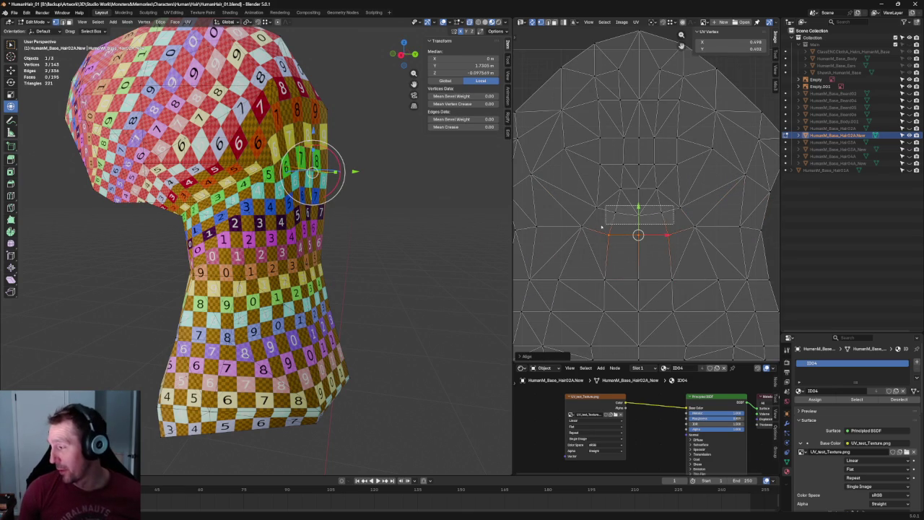
{"action": "left_click", "coordinate": [678, 165]}
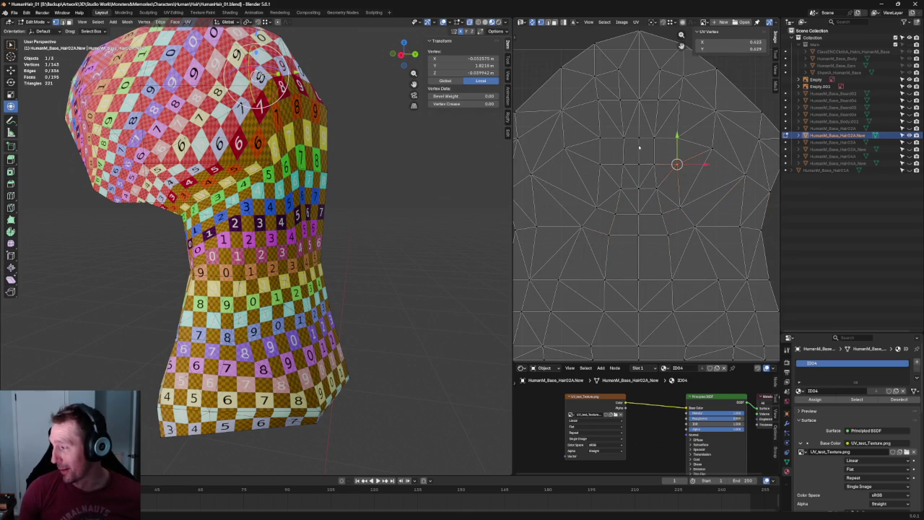
{"action": "left_click_drag", "start_coordinate": [677, 151], "coordinate": [589, 183]}
{"action": "left_click_drag", "start_coordinate": [691, 159], "coordinate": [580, 186]}
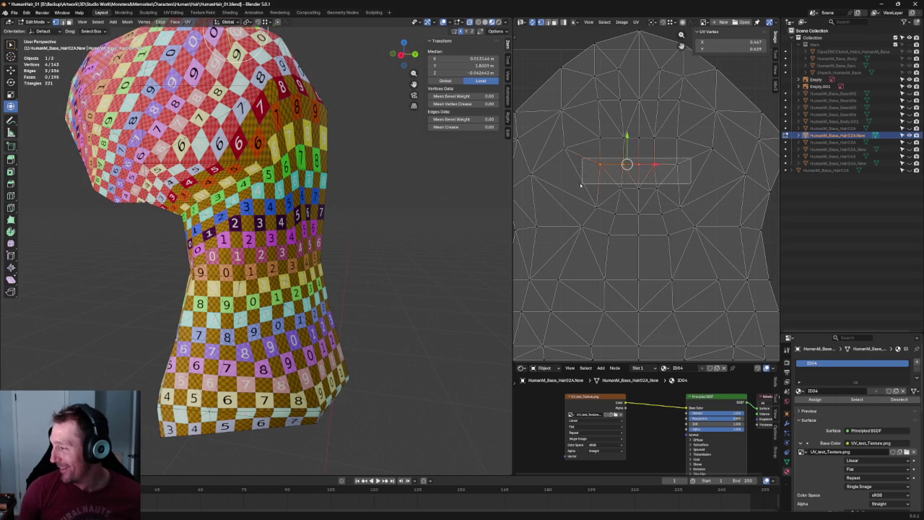
{"action": "key", "text": "shift+w"}
{"action": "left_click_drag", "start_coordinate": [690, 93], "coordinate": [591, 111]}
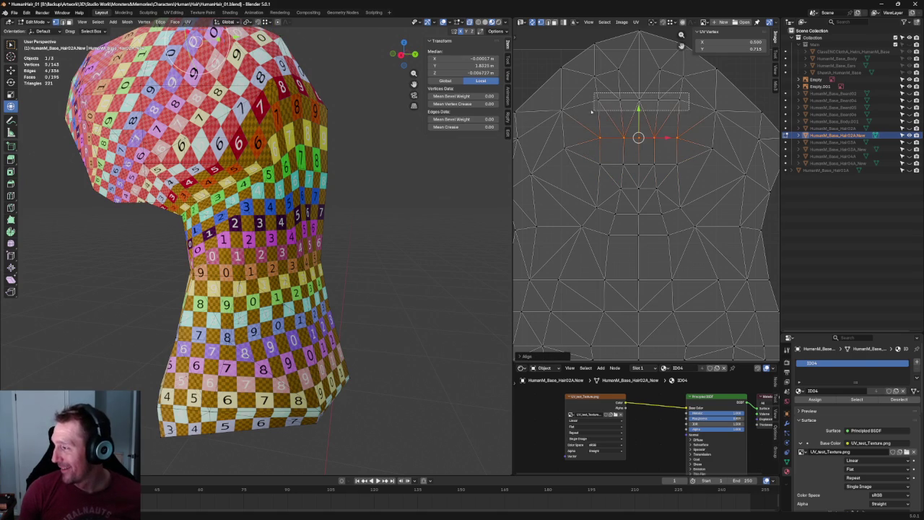
{"action": "scroll", "coordinate": [620, 142], "scroll_direction": "down", "scroll_amount": 5}
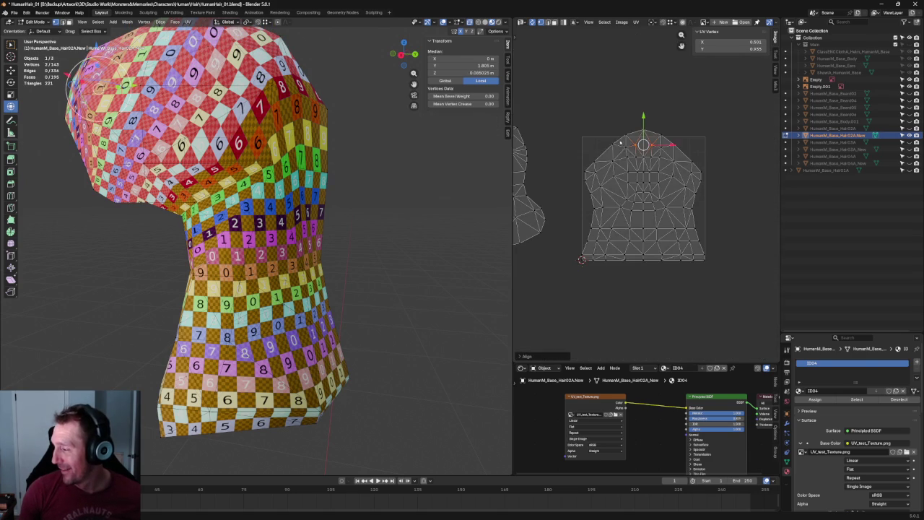
Unwrap and straighten the two lower neck vertex rows, then drop the selection
{"action": "left_click_drag", "start_coordinate": [725, 215], "coordinate": [571, 233]}
{"action": "key", "text": "u"}
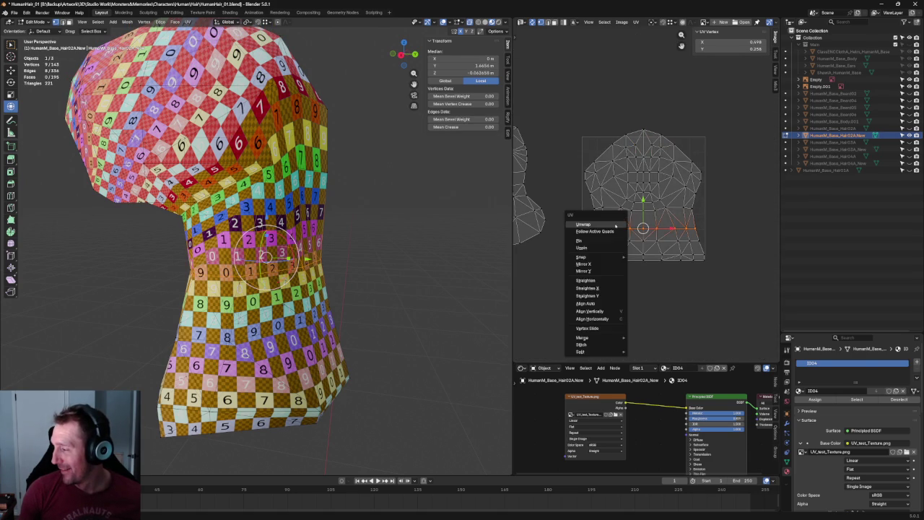
{"action": "left_click", "coordinate": [613, 228]}
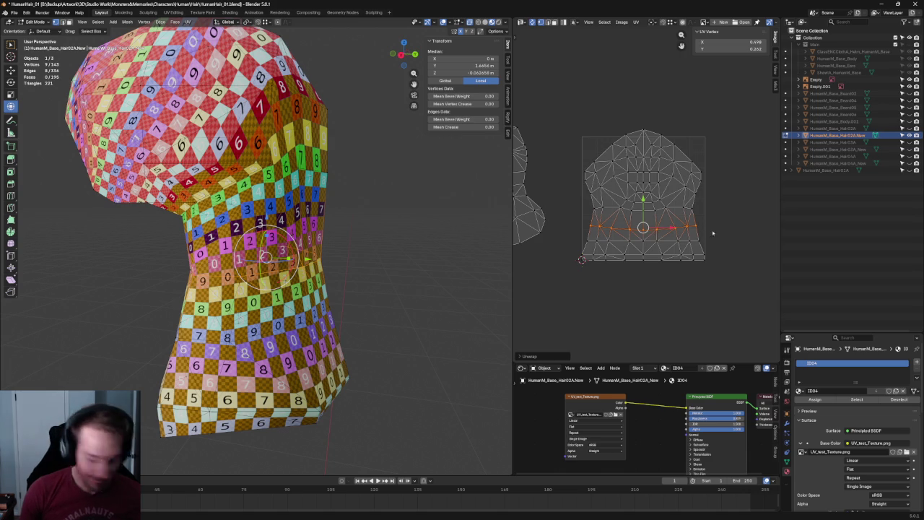
{"action": "key", "text": "shift+w"}
{"action": "left_click", "coordinate": [609, 240], "text": "alt"}
{"action": "key", "text": "shift+w"}
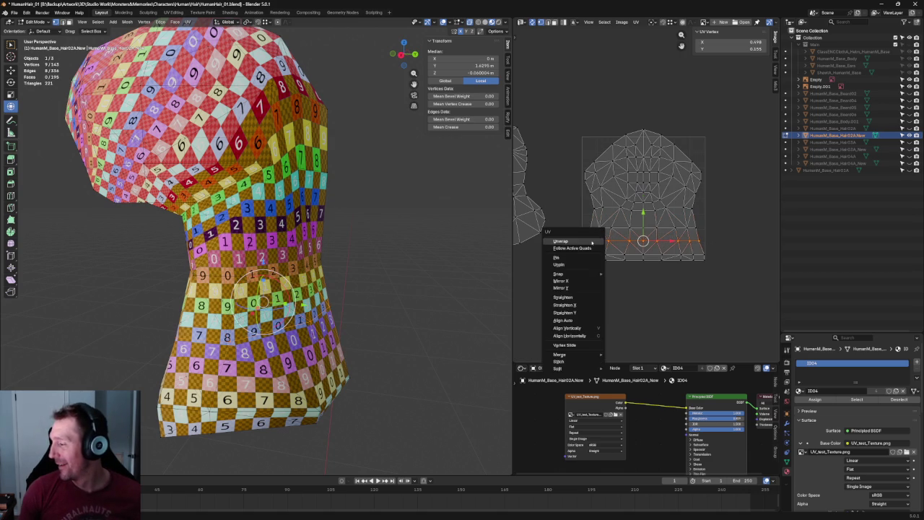
{"action": "left_click", "coordinate": [570, 249]}
{"action": "left_click", "coordinate": [318, 412]}
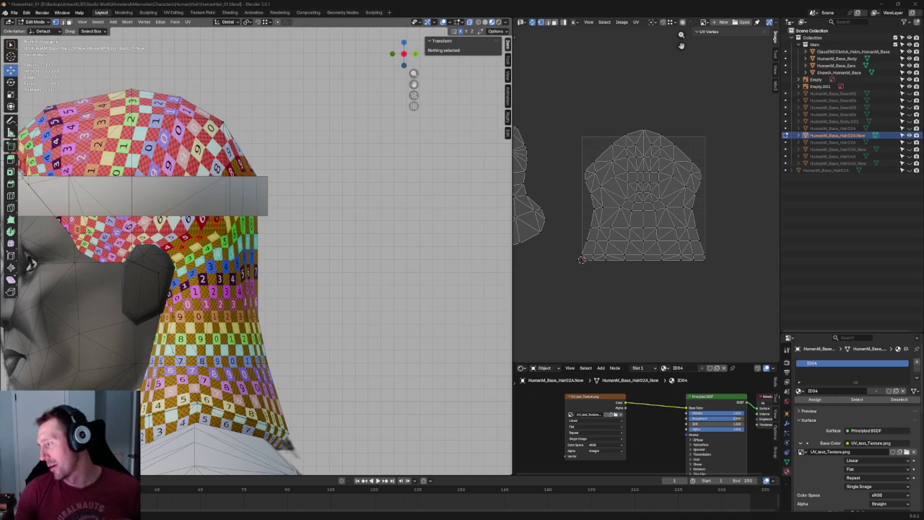
Re-unwrap the vertices on both the right and left sides of the island's middle
{"action": "mouse_move", "coordinate": [739, 91]}
{"action": "left_mouse_down"}
{"action": "mouse_move", "coordinate": [589, 275]}
{"action": "mouse_move", "coordinate": [564, 282]}
{"action": "left_mouse_up"}
{"action": "scroll", "coordinate": [629, 204], "scroll_direction": "up", "scroll_amount": 1}
{"action": "scroll", "coordinate": [629, 204], "scroll_direction": "up", "scroll_amount": 1}
{"action": "scroll", "coordinate": [630, 204], "scroll_direction": "down", "scroll_amount": 1}
{"action": "left_click", "coordinate": [711, 200]}
{"action": "left_click_drag", "start_coordinate": [702, 215], "coordinate": [642, 240]}
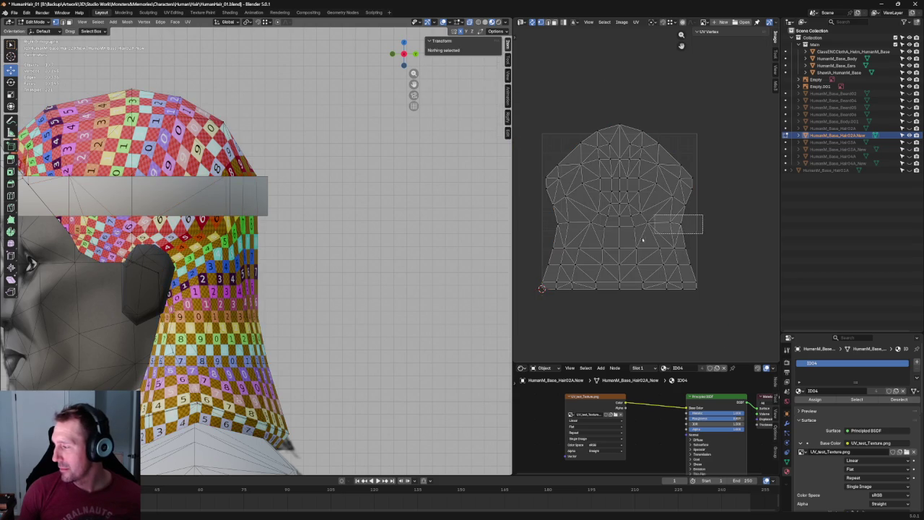
{"action": "left_click_drag", "start_coordinate": [587, 215], "coordinate": [532, 237], "text": "shift"}
{"action": "key", "text": "u"}
{"action": "left_click", "coordinate": [560, 226]}
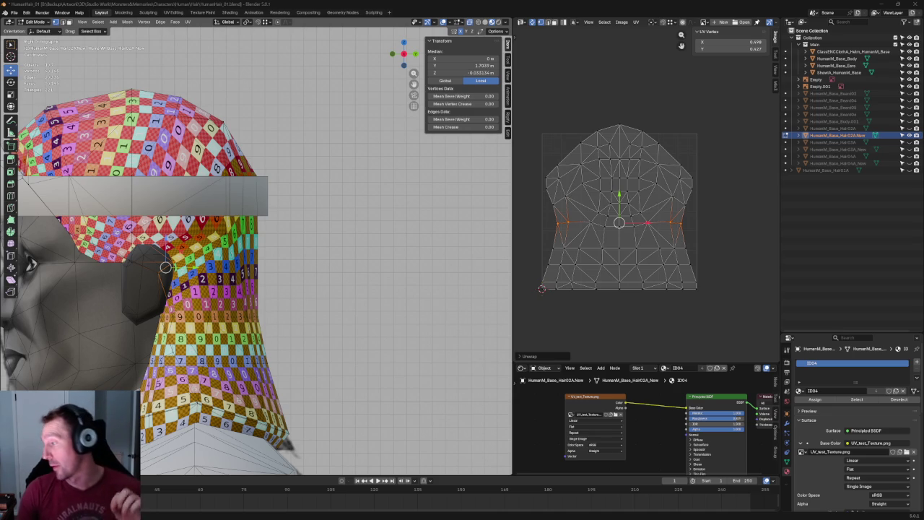
Straighten the full horizontal neck row and re-unwrap the left-side faces
{"action": "scroll", "coordinate": [715, 235], "scroll_direction": "up", "scroll_amount": 2}
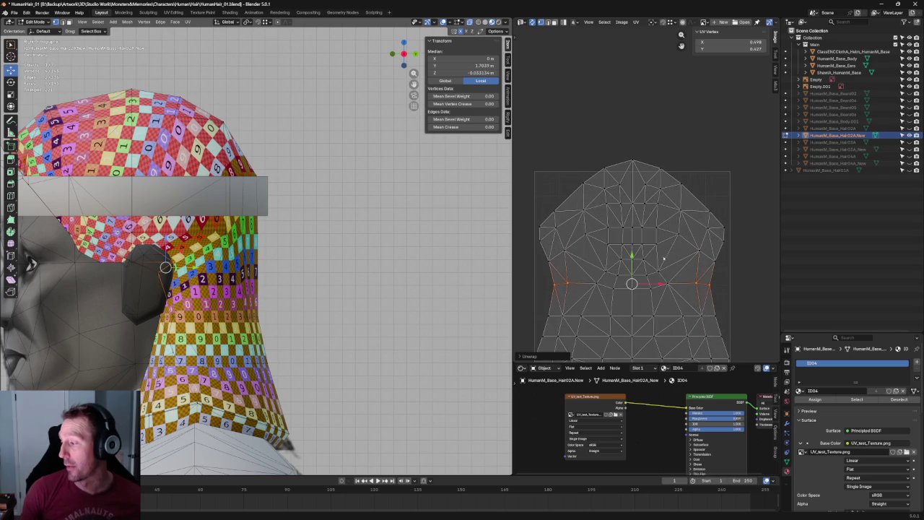
{"action": "left_click_drag", "start_coordinate": [714, 236], "coordinate": [663, 254]}
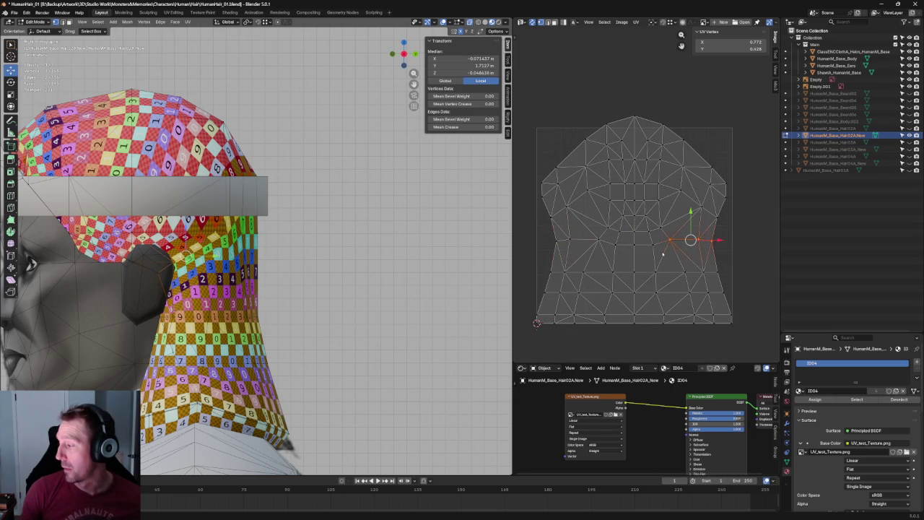
{"action": "left_click_drag", "start_coordinate": [609, 237], "coordinate": [518, 255], "text": "shift"}
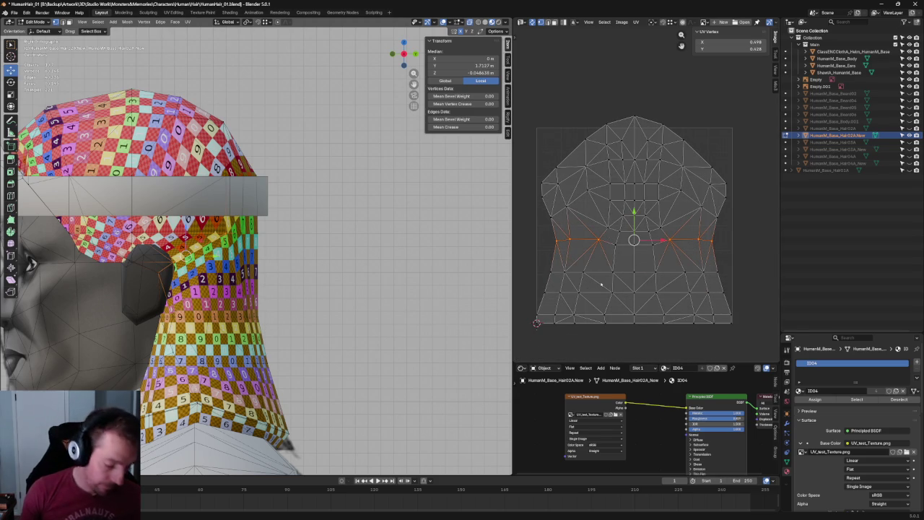
{"action": "key", "text": "shift+w"}
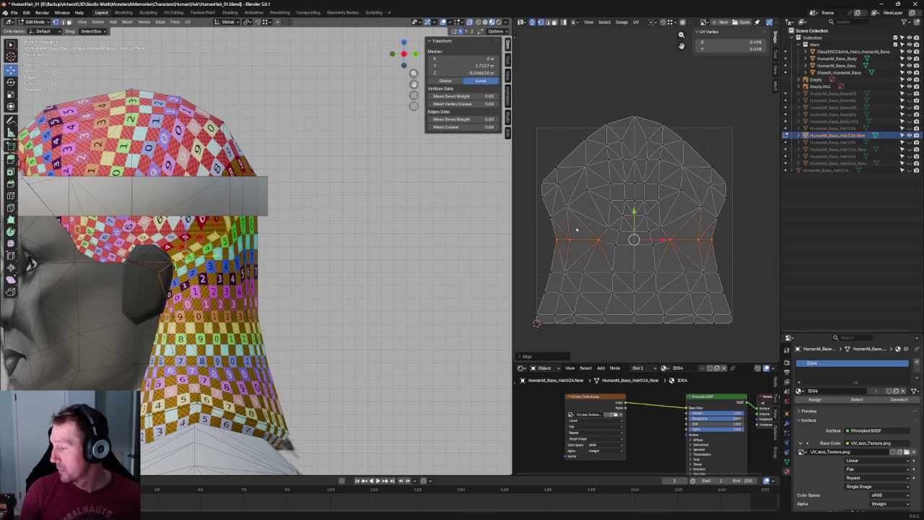
{"action": "left_click", "coordinate": [560, 225]}
{"action": "key", "text": "u"}
{"action": "left_click", "coordinate": [558, 239]}
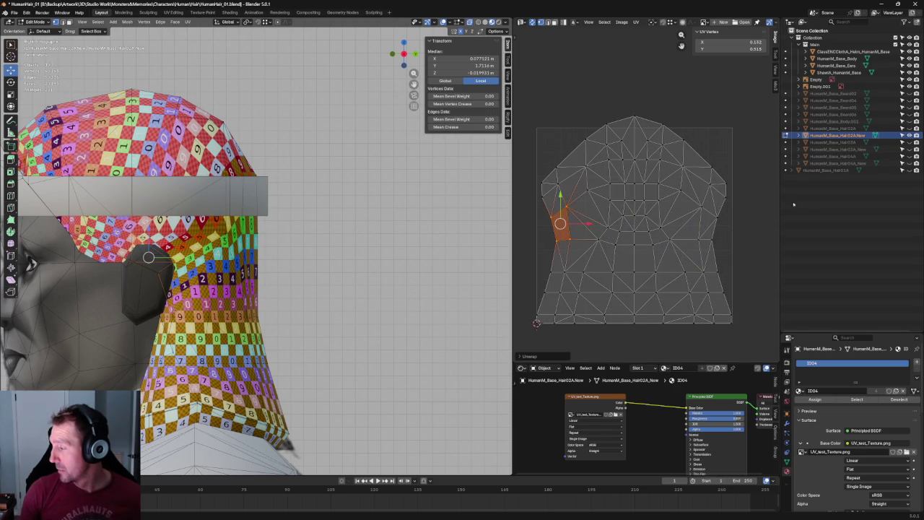
Align the right-side UV faces into a straight line
{"action": "left_click_drag", "start_coordinate": [735, 204], "coordinate": [684, 259]}
{"action": "key", "text": "u"}
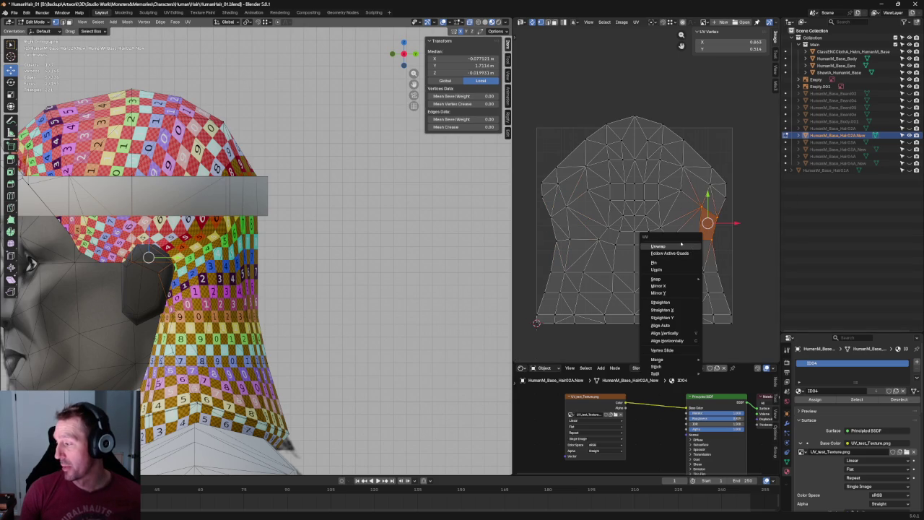
{"action": "left_click", "coordinate": [660, 325]}
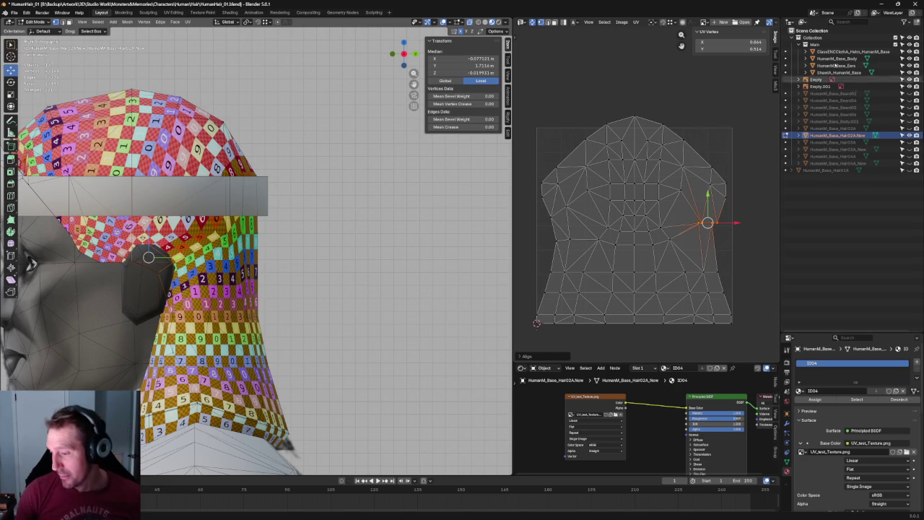
Connect three vertices across the back of the neck with Connect Vertex Path
{"action": "scroll", "coordinate": [262, 141], "scroll_direction": "down", "scroll_amount": 2}
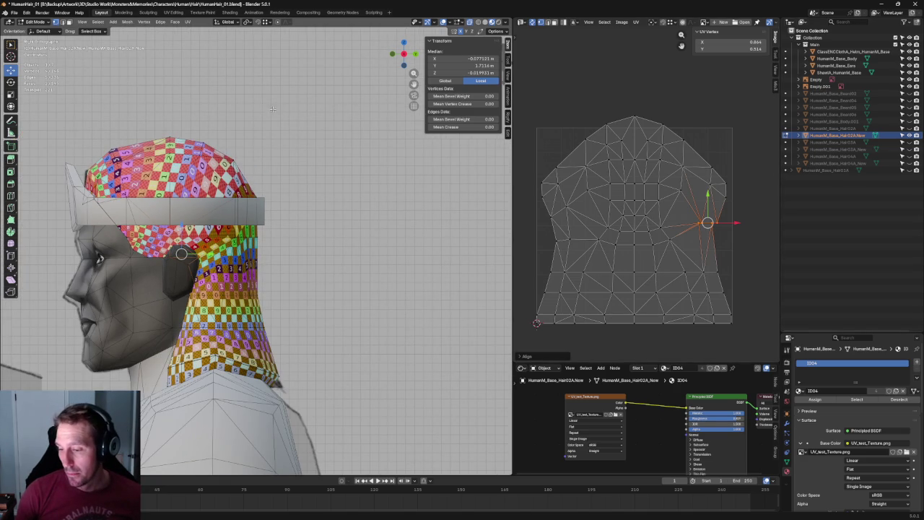
{"action": "mouse_move", "coordinate": [308, 124]}
{"action": "middle_mouse_down"}
{"action": "mouse_move", "coordinate": [238, 103]}
{"action": "mouse_move", "coordinate": [281, 126]}
{"action": "middle_mouse_up"}
{"action": "key", "text": "KP_3"}
{"action": "scroll", "coordinate": [276, 225], "scroll_direction": "up", "scroll_amount": 4}
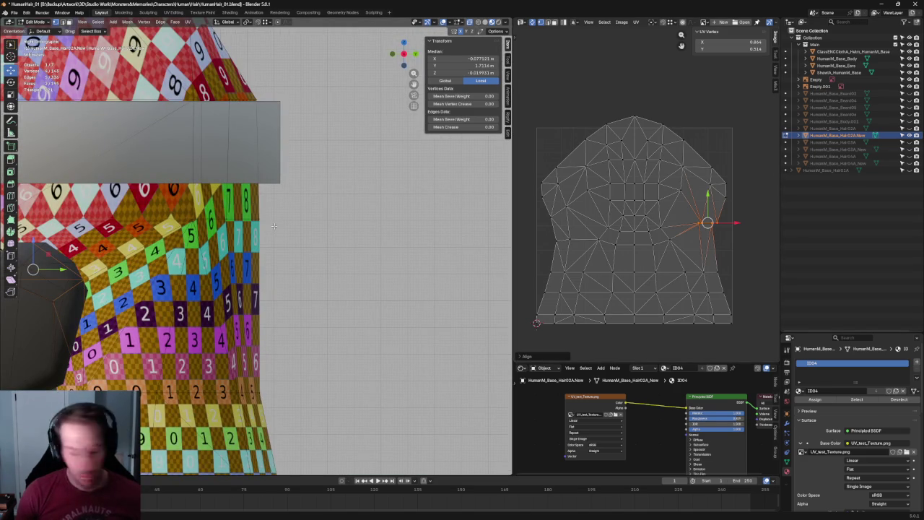
{"action": "left_click", "coordinate": [246, 226]}
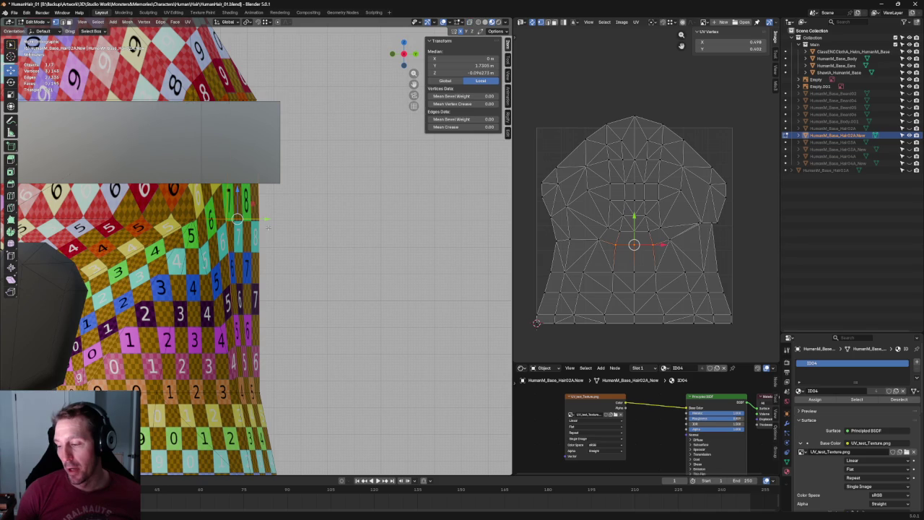
{"action": "left_click", "coordinate": [244, 390], "text": "shift"}
{"action": "right_click", "coordinate": [246, 387]}
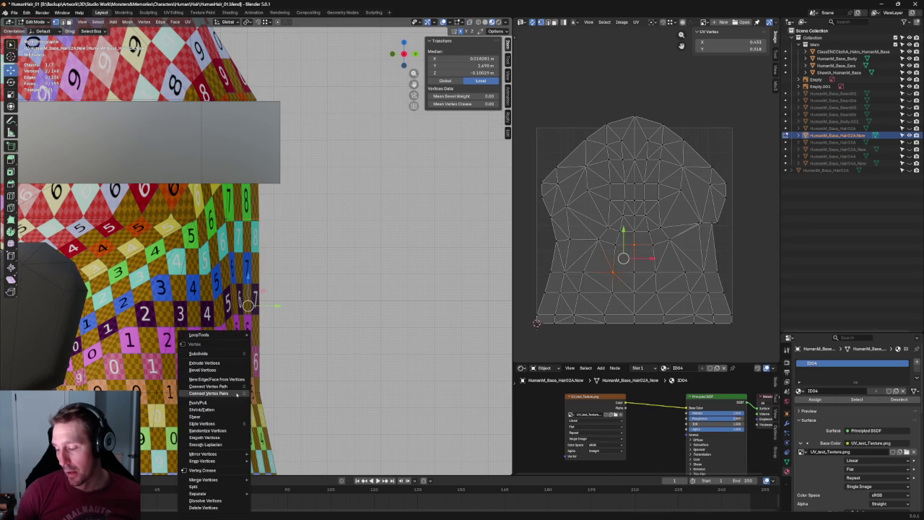
{"action": "left_click", "coordinate": [255, 230]}
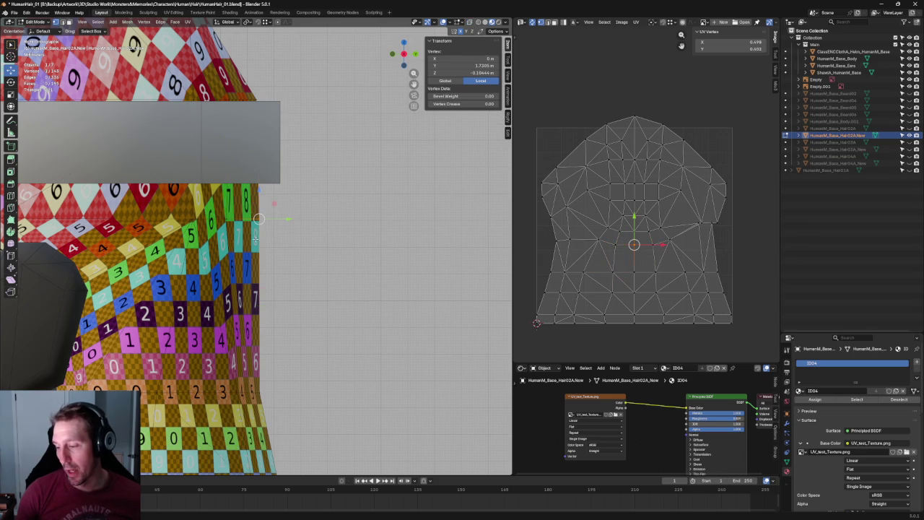
{"action": "left_click", "coordinate": [249, 330], "text": "ctrl"}
{"action": "scroll", "coordinate": [249, 330], "scroll_direction": "down", "scroll_amount": 4}
{"action": "mouse_move", "coordinate": [249, 330]}
{"action": "middle_mouse_down"}
{"action": "mouse_move", "coordinate": [342, 298]}
{"action": "mouse_move", "coordinate": [324, 313]}
{"action": "middle_mouse_up"}
{"action": "right_click", "coordinate": [293, 307]}
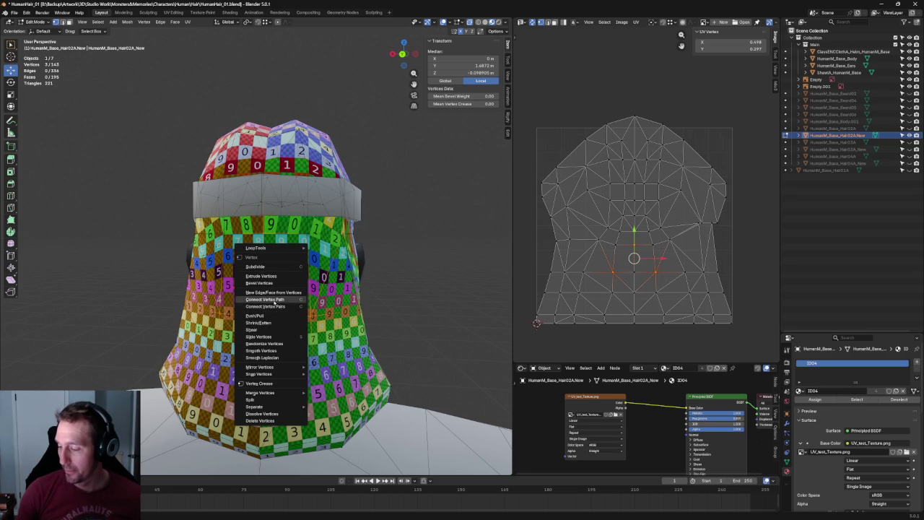
{"action": "left_click", "coordinate": [264, 305]}
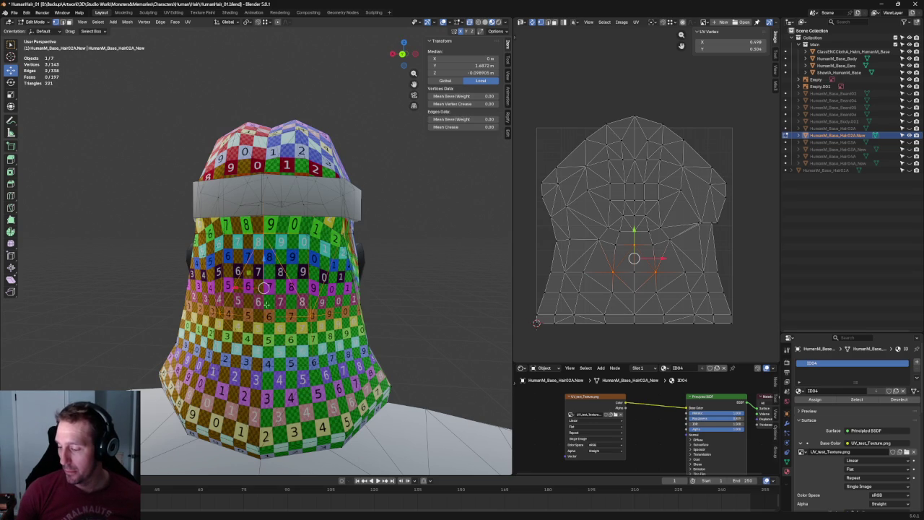
Deselect and return to an orthographic side view framing the neck
{"action": "left_click", "coordinate": [417, 281]}
{"action": "middle_click_drag", "start_coordinate": [418, 281], "coordinate": [433, 278]}
{"action": "key", "text": "grave"}
{"action": "left_click", "coordinate": [326, 276]}
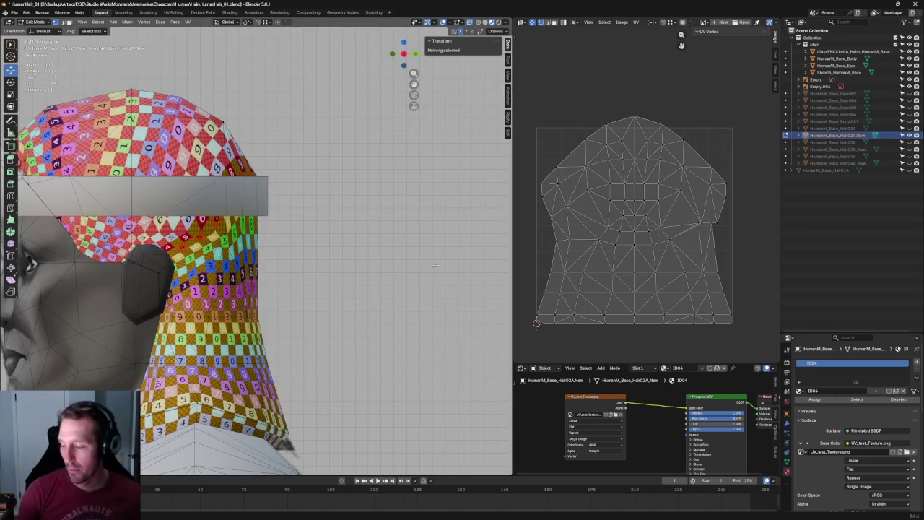
{"action": "scroll", "coordinate": [325, 276], "scroll_direction": "up", "scroll_amount": 2}
{"action": "middle_click_drag", "start_coordinate": [325, 276], "coordinate": [293, 219], "text": "shift"}
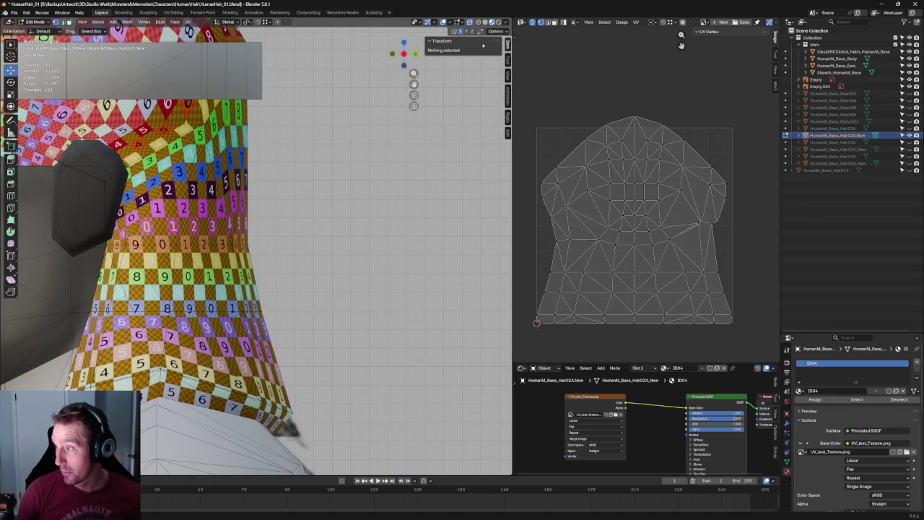
In wireframe view, select several back-edge hair vertices and nudge them slightly inward
{"action": "key", "text": "shift+z"}
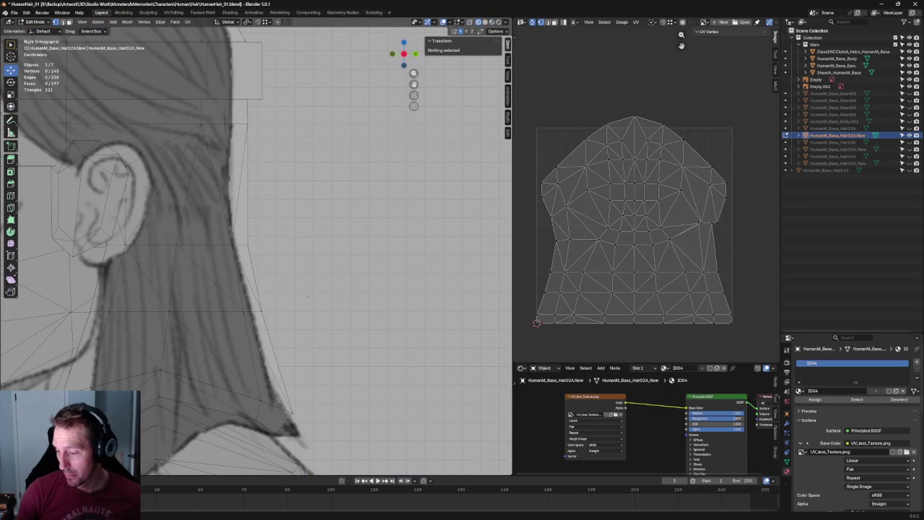
{"action": "left_click", "coordinate": [252, 311]}
{"action": "left_click_drag", "start_coordinate": [241, 336], "coordinate": [291, 301]}
{"action": "left_click", "coordinate": [238, 303]}
{"action": "left_click_drag", "start_coordinate": [209, 197], "coordinate": [241, 263]}
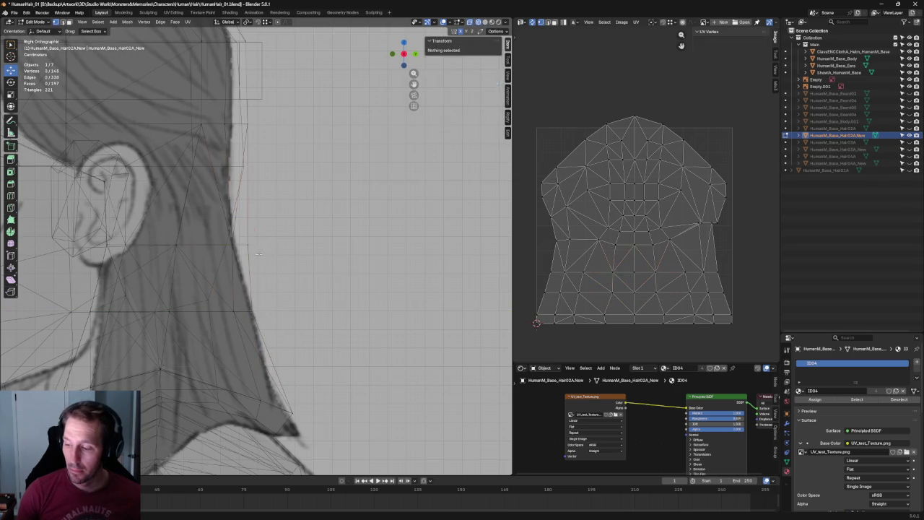
{"action": "key", "text": "g"}
{"action": "key", "text": "g"}
{"action": "left_click", "coordinate": [268, 230]}
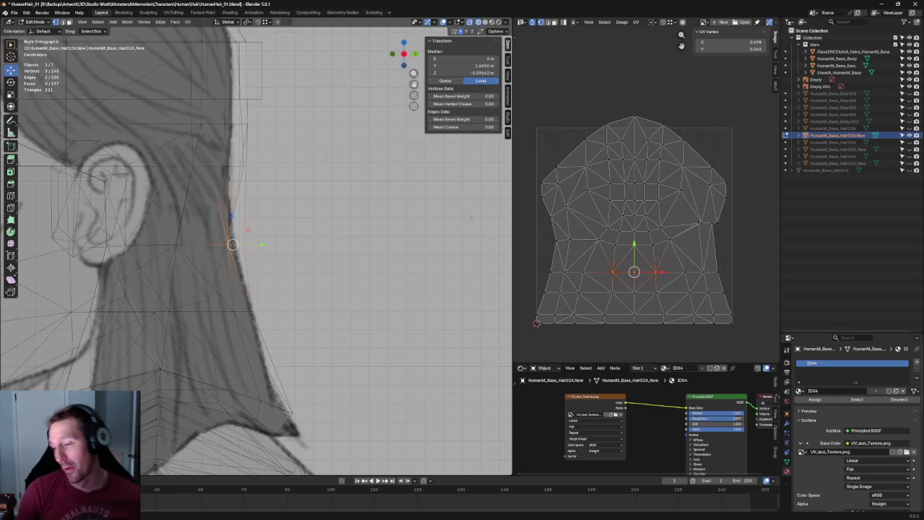
Move a single back-edge vertex along Y onto the sketch's hair outline, then deselect
{"action": "scroll", "coordinate": [289, 270], "scroll_direction": "up", "scroll_amount": 2}
{"action": "scroll", "coordinate": [289, 269], "scroll_direction": "up", "scroll_amount": 2}
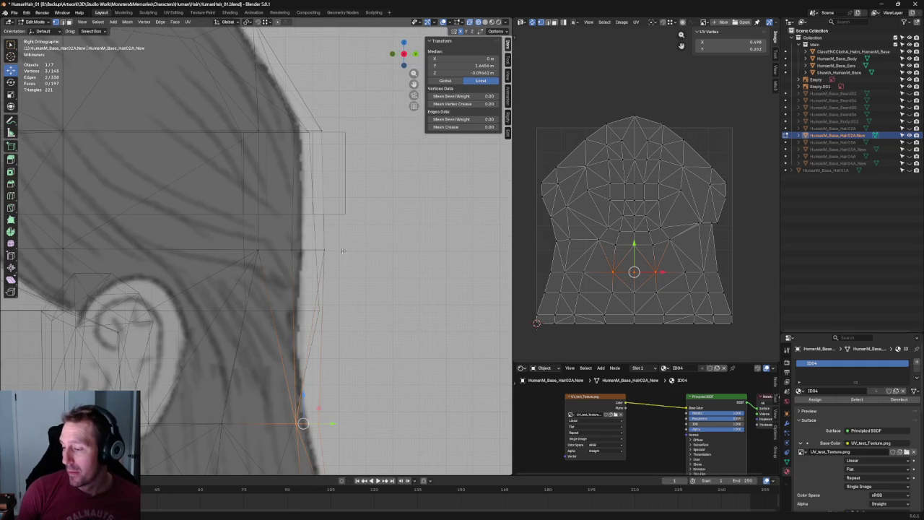
{"action": "left_click_drag", "start_coordinate": [289, 269], "coordinate": [309, 265]}
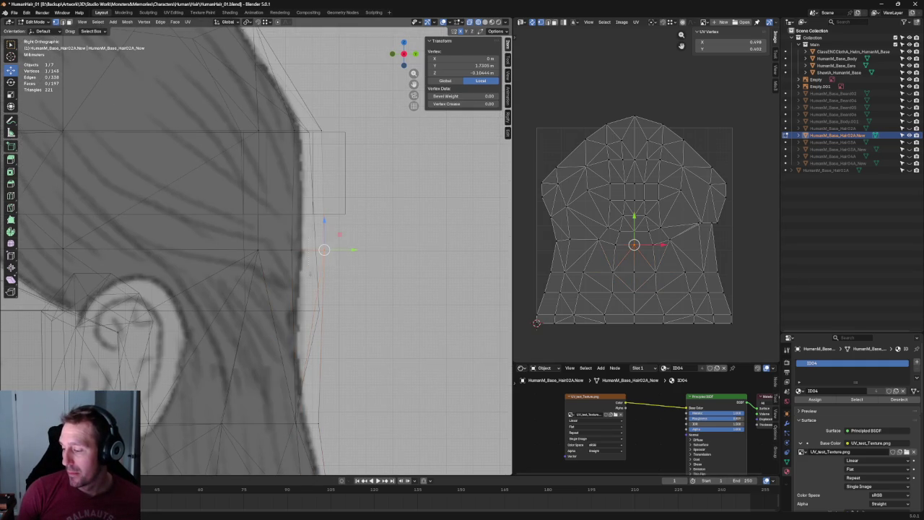
{"action": "key", "text": "g"}
{"action": "key", "text": "y"}
{"action": "left_click", "coordinate": [298, 266]}
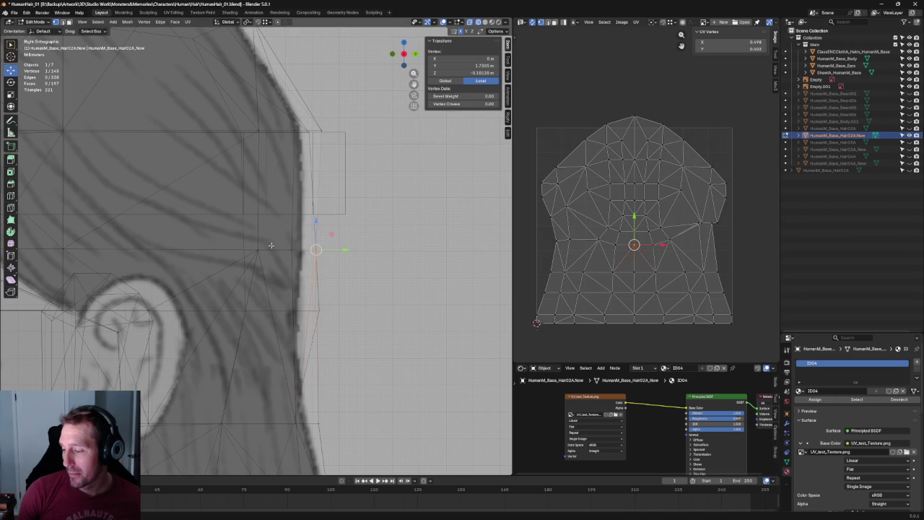
{"action": "key", "text": "g"}
{"action": "key", "text": "y"}
{"action": "left_click", "coordinate": [261, 251]}
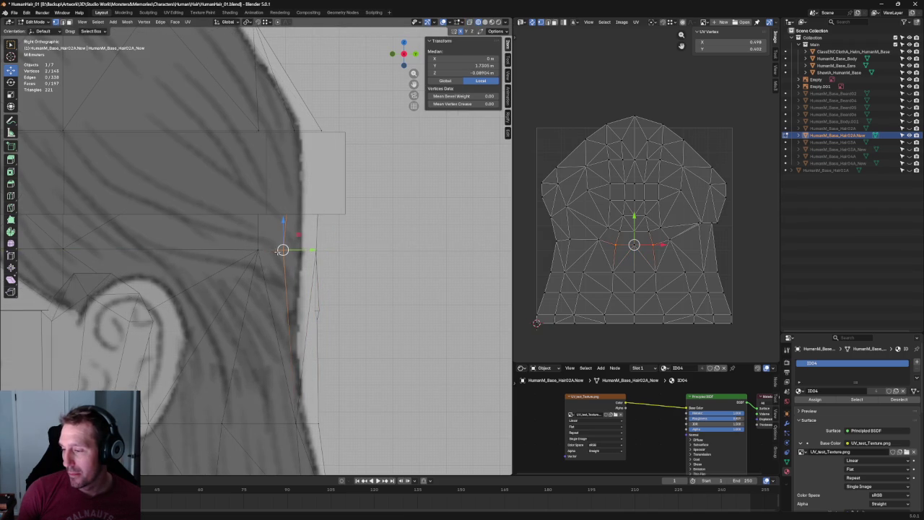
{"action": "left_click", "coordinate": [375, 295]}
Zoom back out and return to Material Preview shading to show the checker texture
{"action": "scroll", "coordinate": [374, 295], "scroll_direction": "down", "scroll_amount": 1}
{"action": "scroll", "coordinate": [374, 295], "scroll_direction": "down", "scroll_amount": 5}
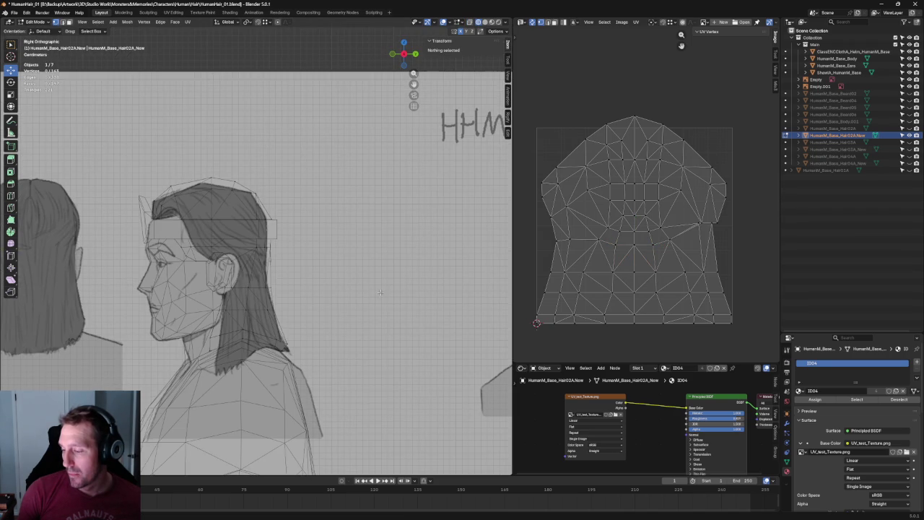
{"action": "scroll", "coordinate": [381, 291], "scroll_direction": "down", "scroll_amount": 5}
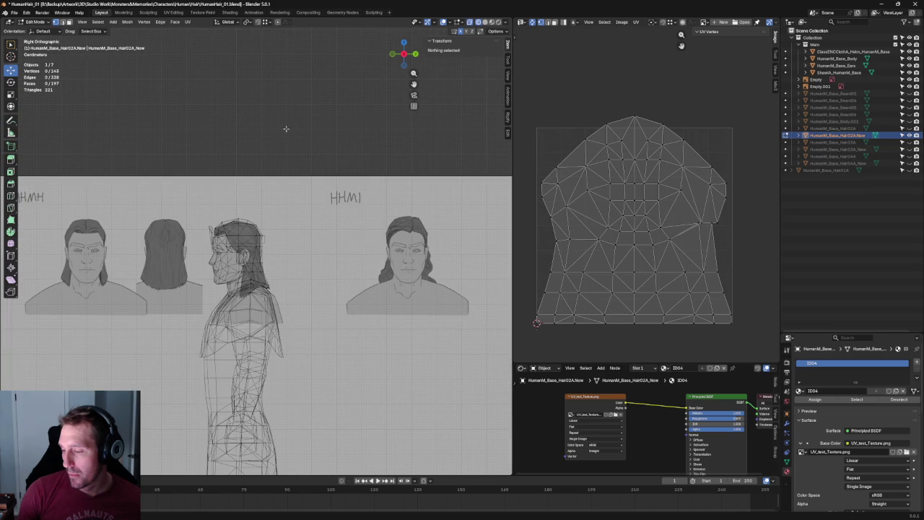
{"action": "left_click", "coordinate": [485, 22]}
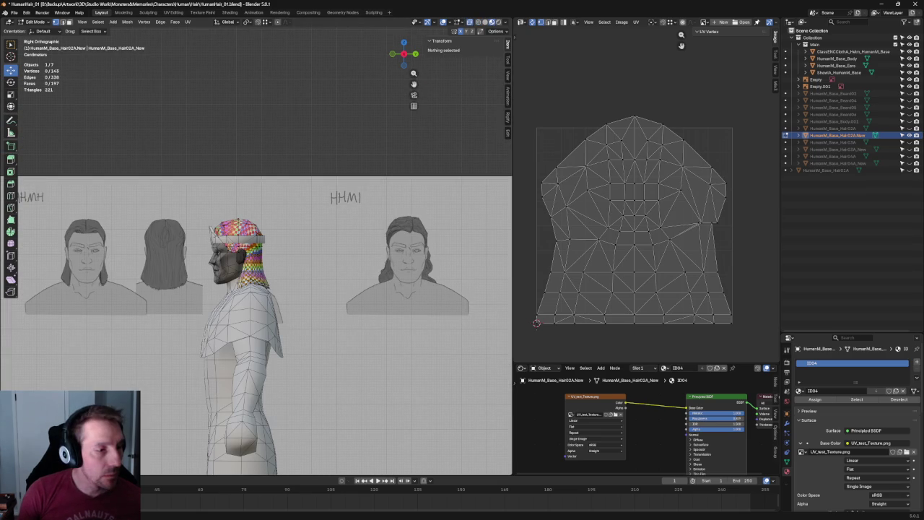